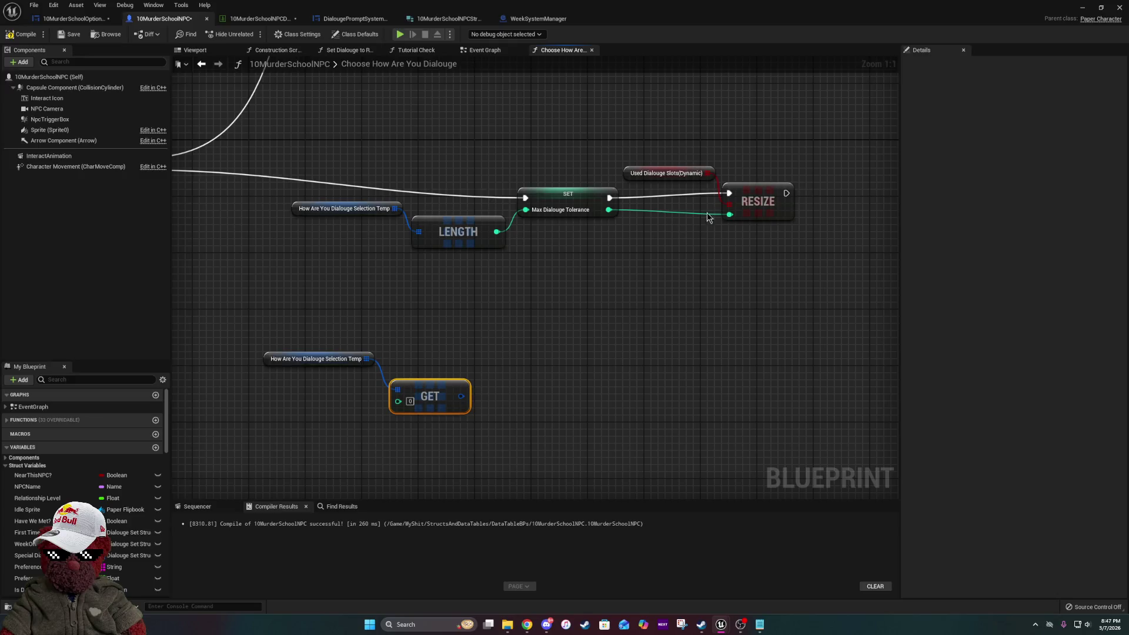
- Compile the NPC blueprint and delete the SET Max Dialouge Tolerance, Used Dialouge Slots and RESIZE nodes
click(569, 251)
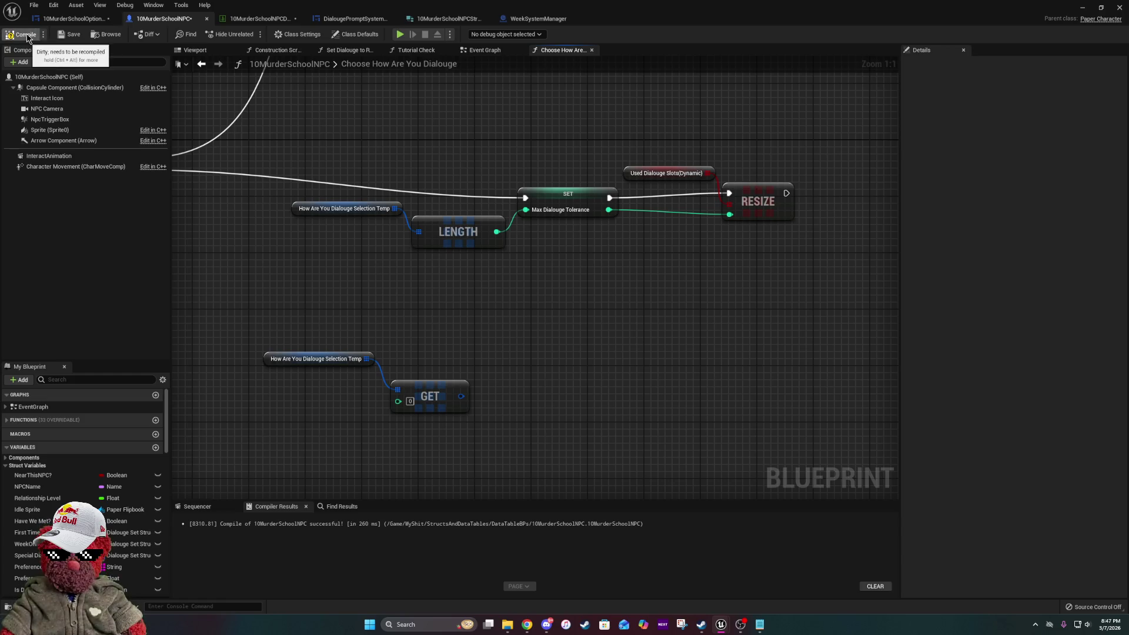
click(62, 35)
drag(559, 126, 812, 257)
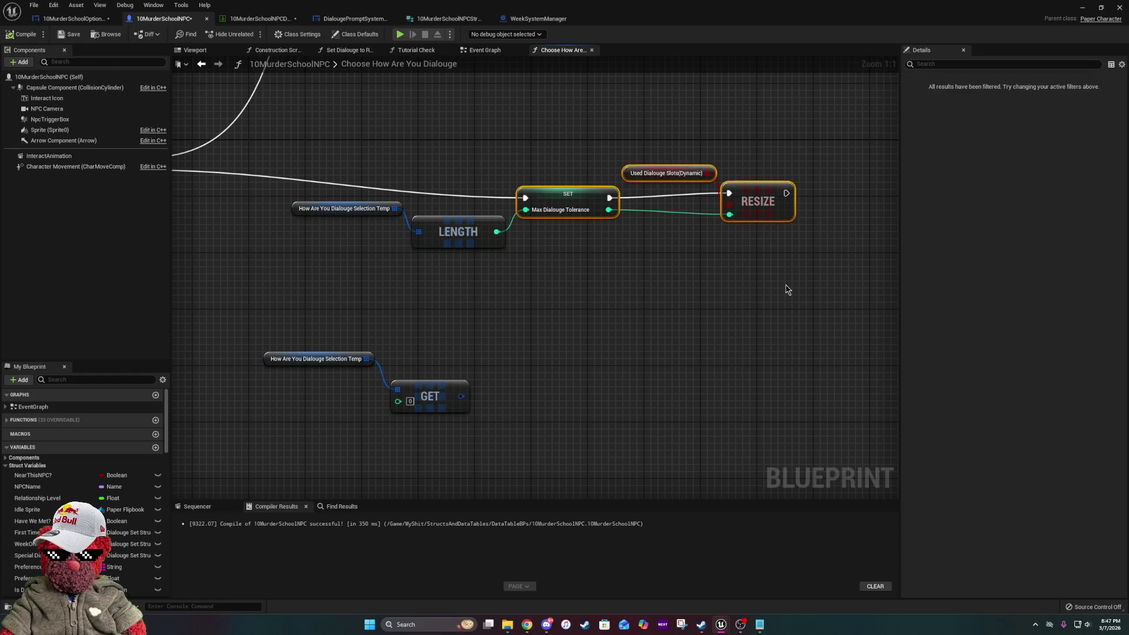
key(Delete)
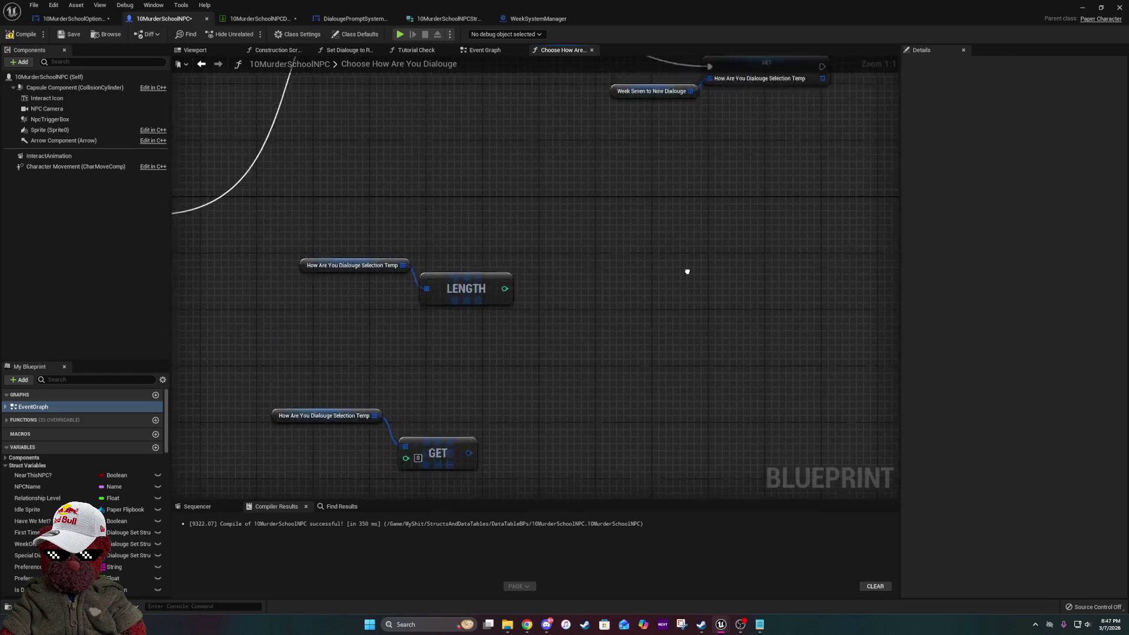
- Review the NPC data table, DialougePromptSystem widget and NPC struct, then return to the function graph
click(259, 19)
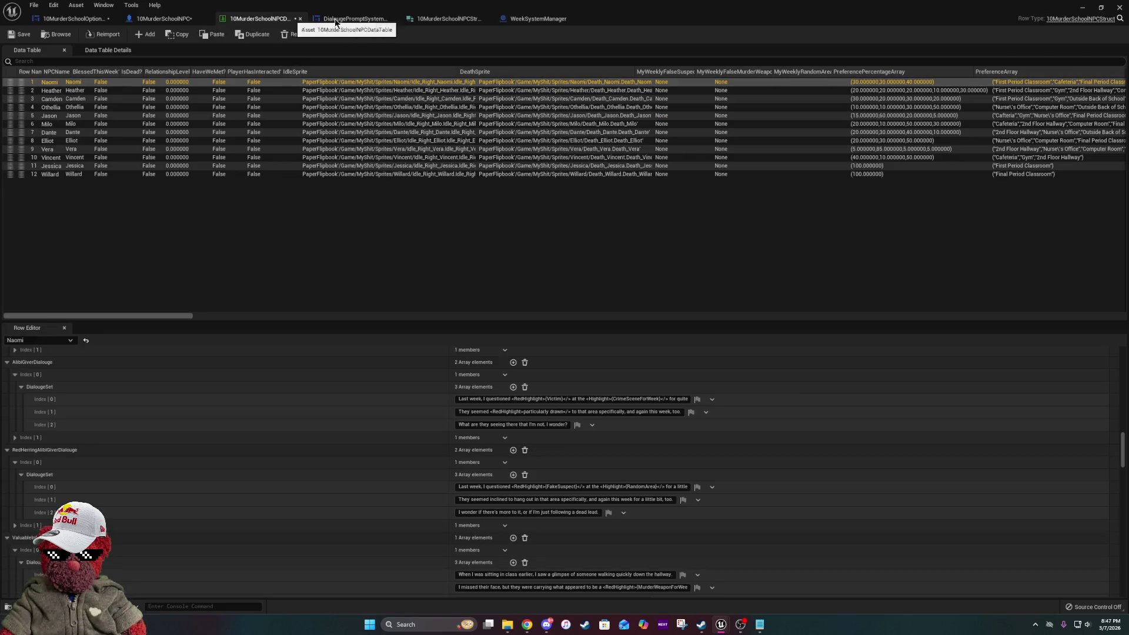
click(353, 18)
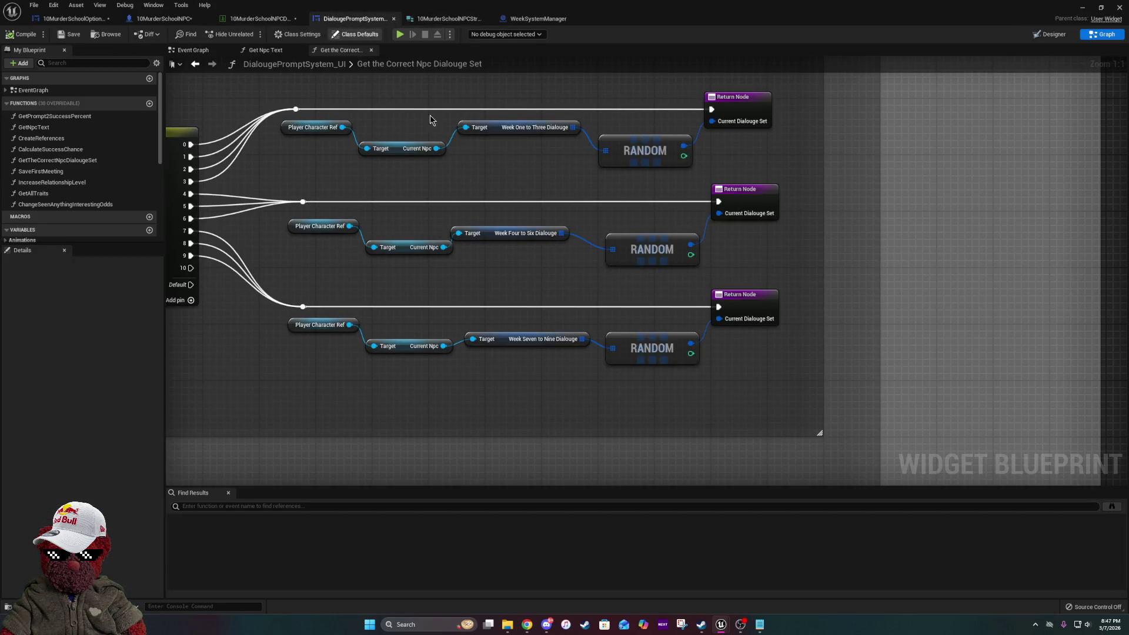
click(453, 19)
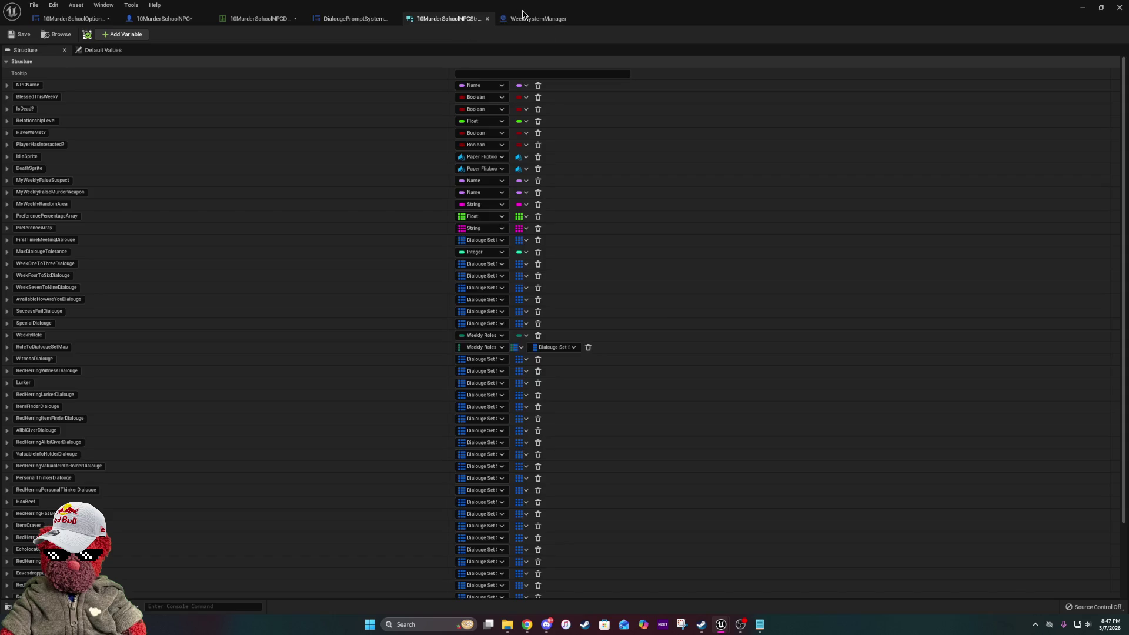
click(282, 20)
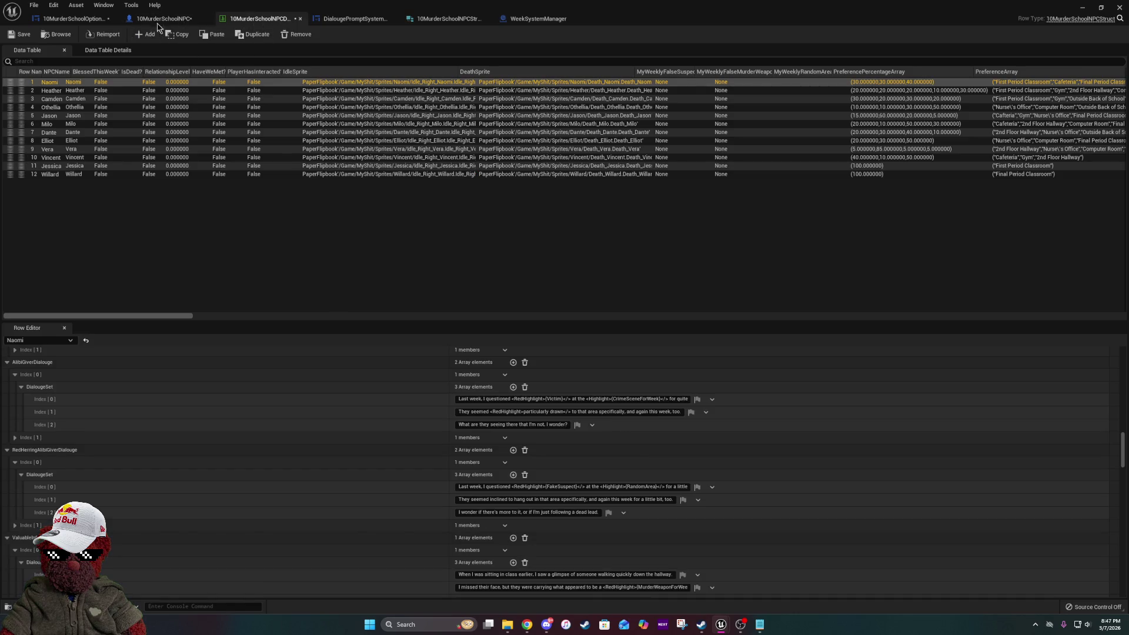
click(159, 19)
scroll(82, 488, down, 10)
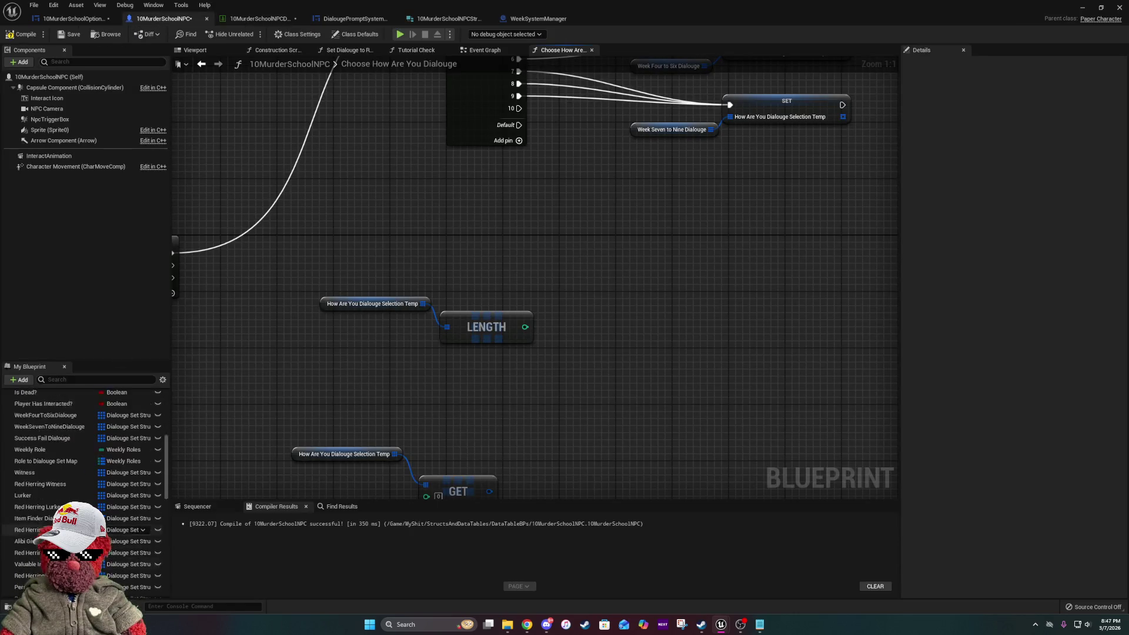
scroll(82, 488, down, 5)
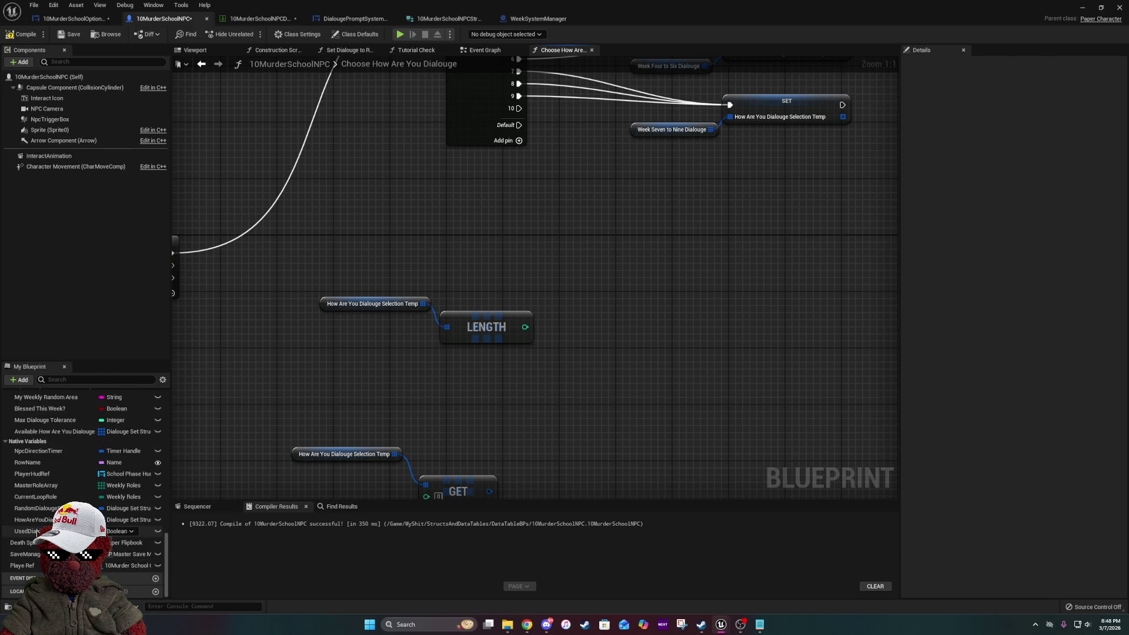
- Remove the UsedDialougeSlots variable from My Blueprint via its right-click Delete option
click(101, 531)
right_click(101, 532)
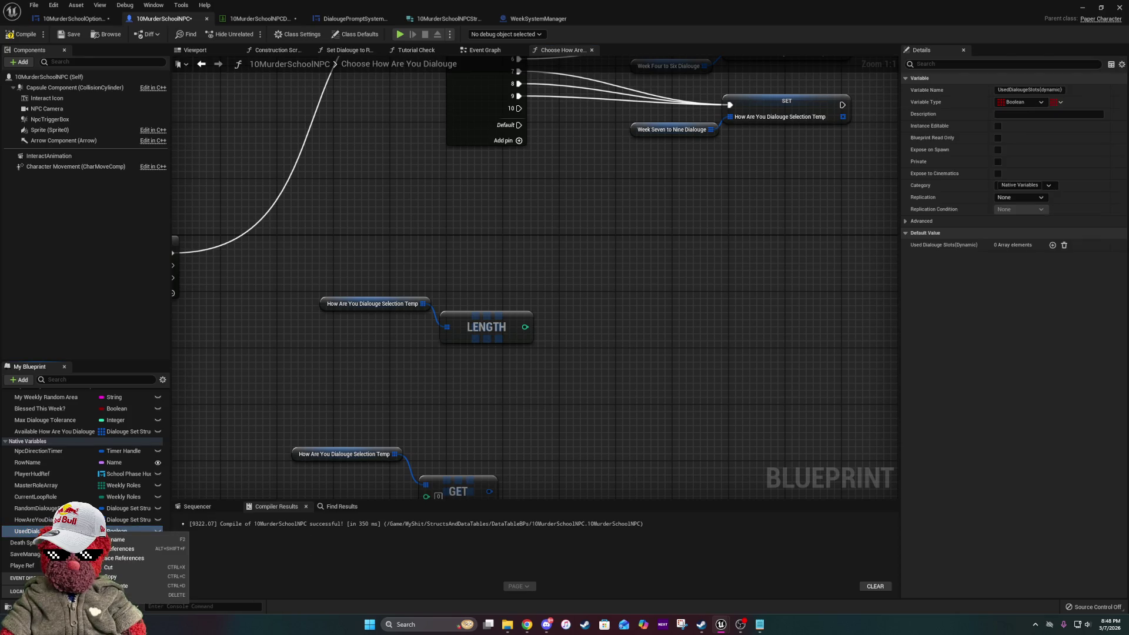
click(1056, 89)
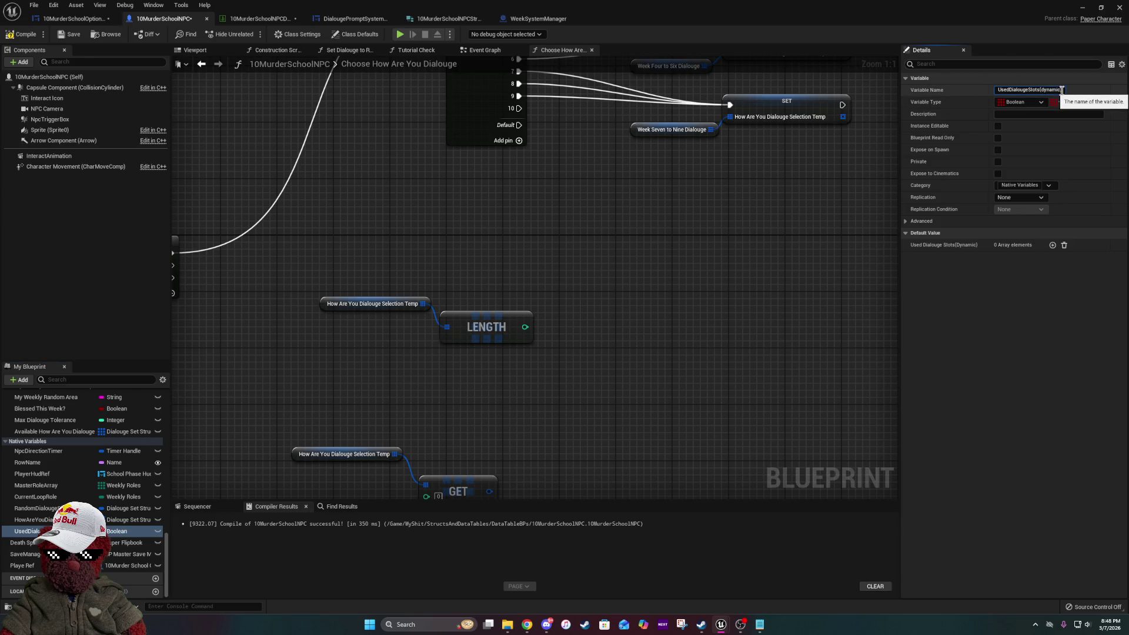
drag(1062, 89, 916, 93)
key(ctrl+c)
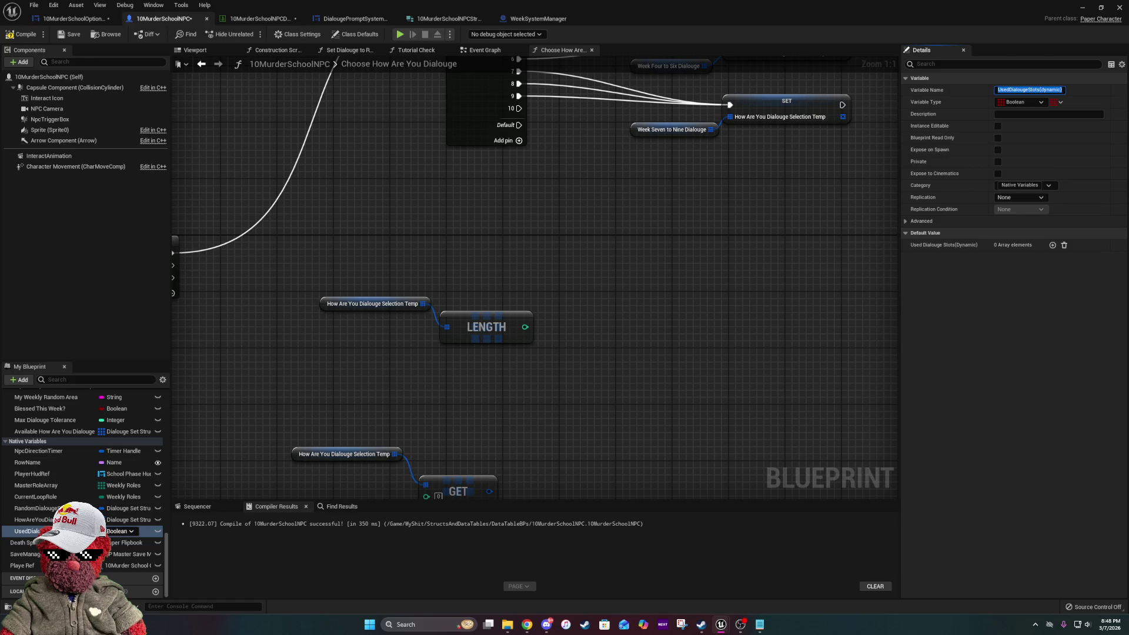
click(27, 531)
key(BackSpace)
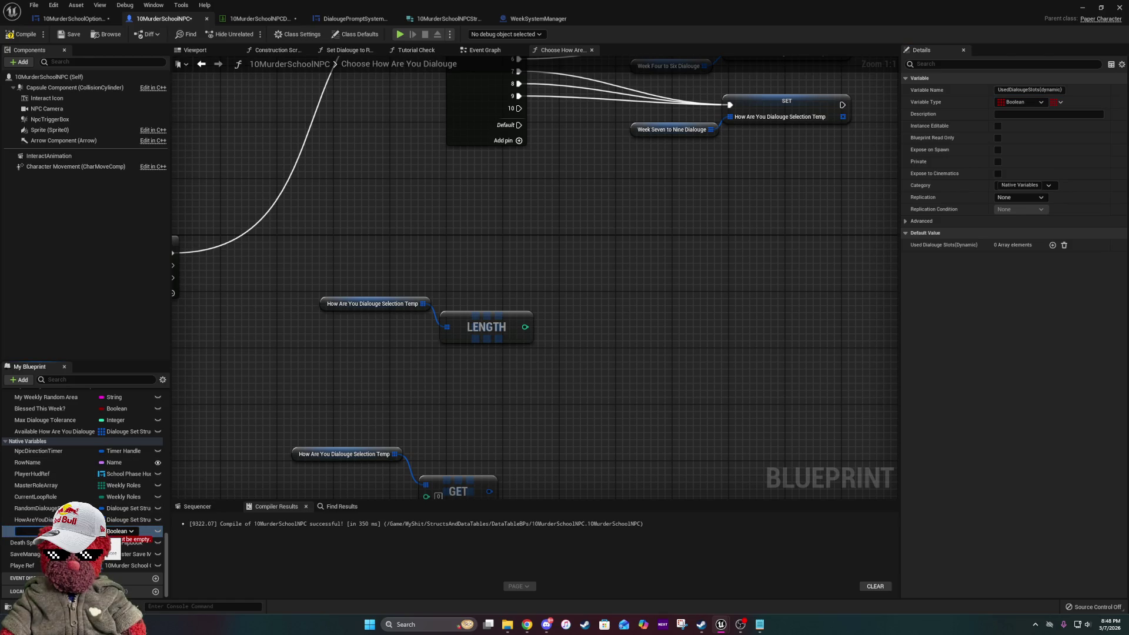
key(BackSpace)
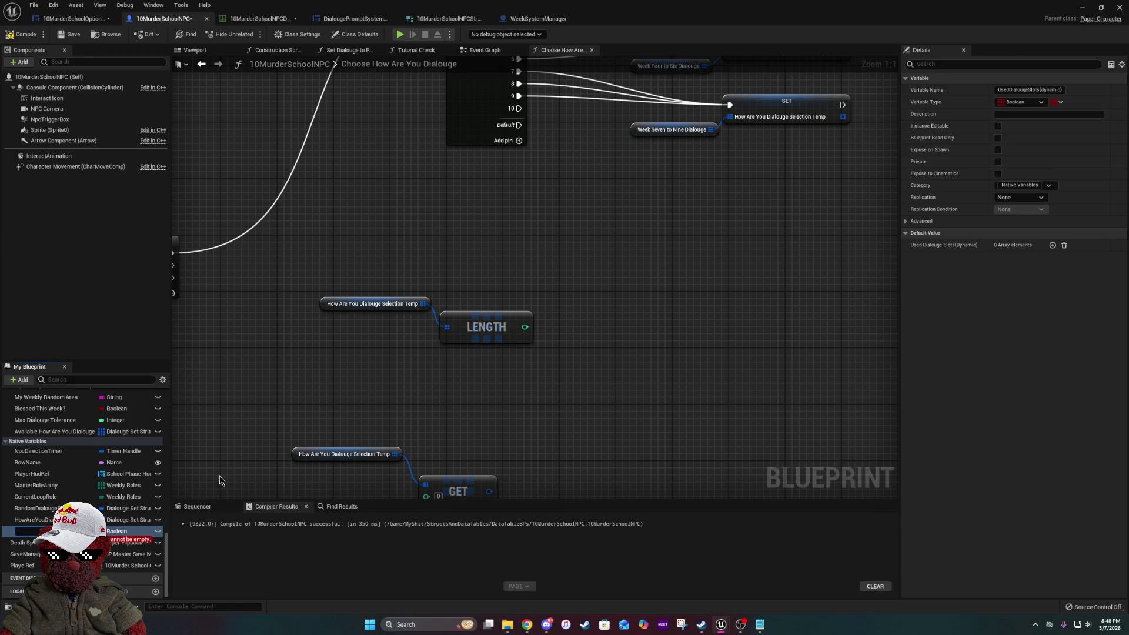
right_click(35, 531)
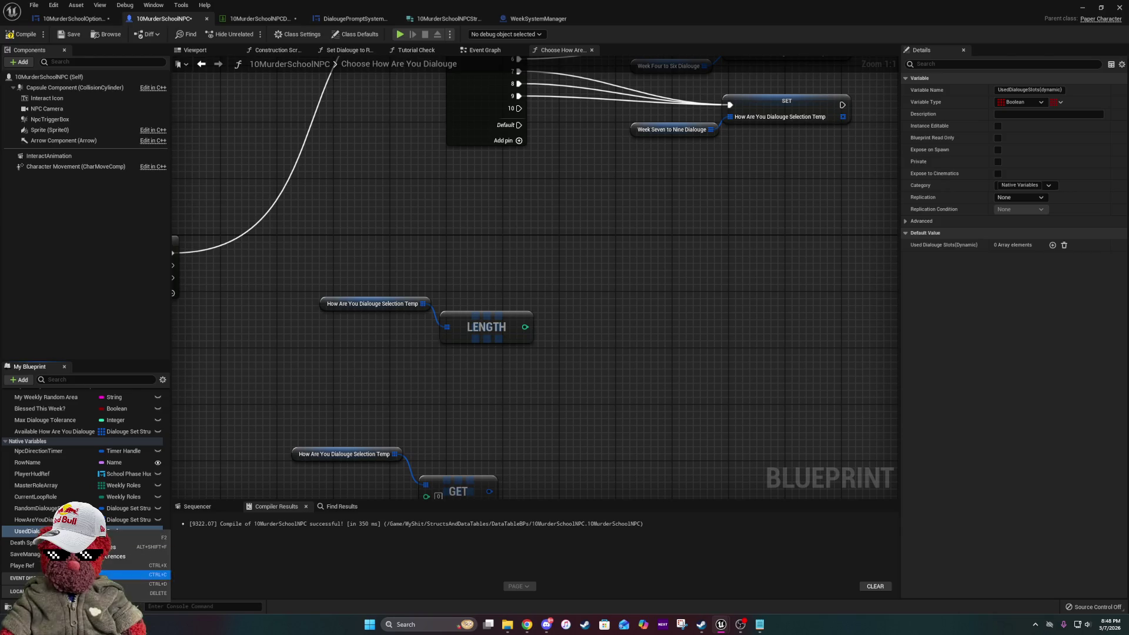
click(150, 592)
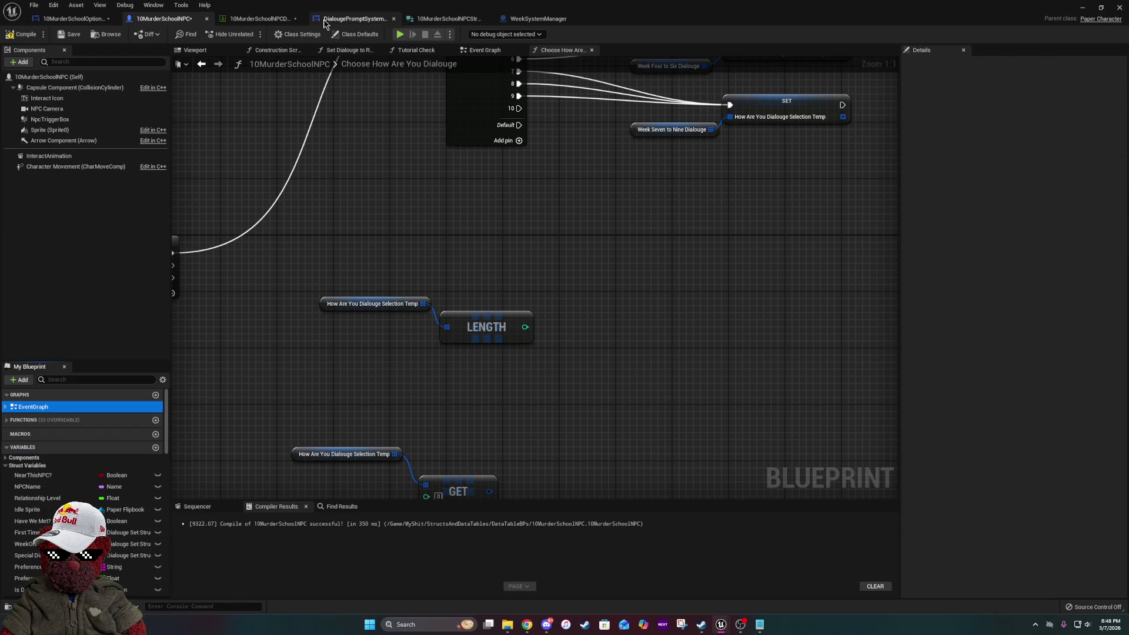
click(325, 19)
- Rename the struct's MaxDialougeTolerance field to UsedDialougeSlots(dynamic) and make it a Boolean array
click(436, 18)
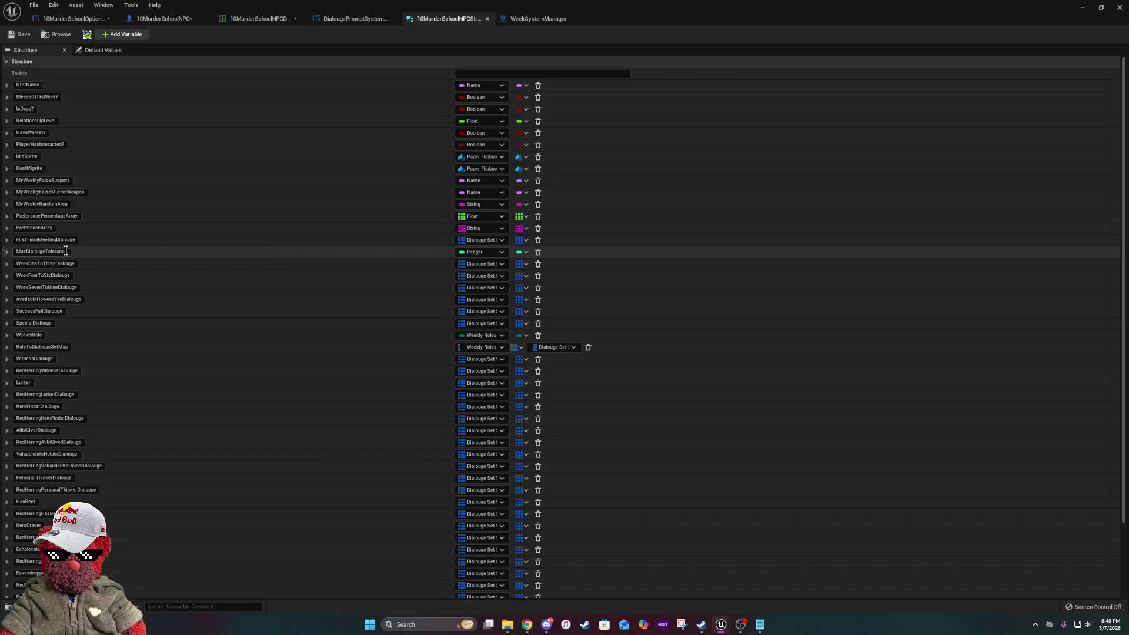
key(ctrl+v)
key(Return)
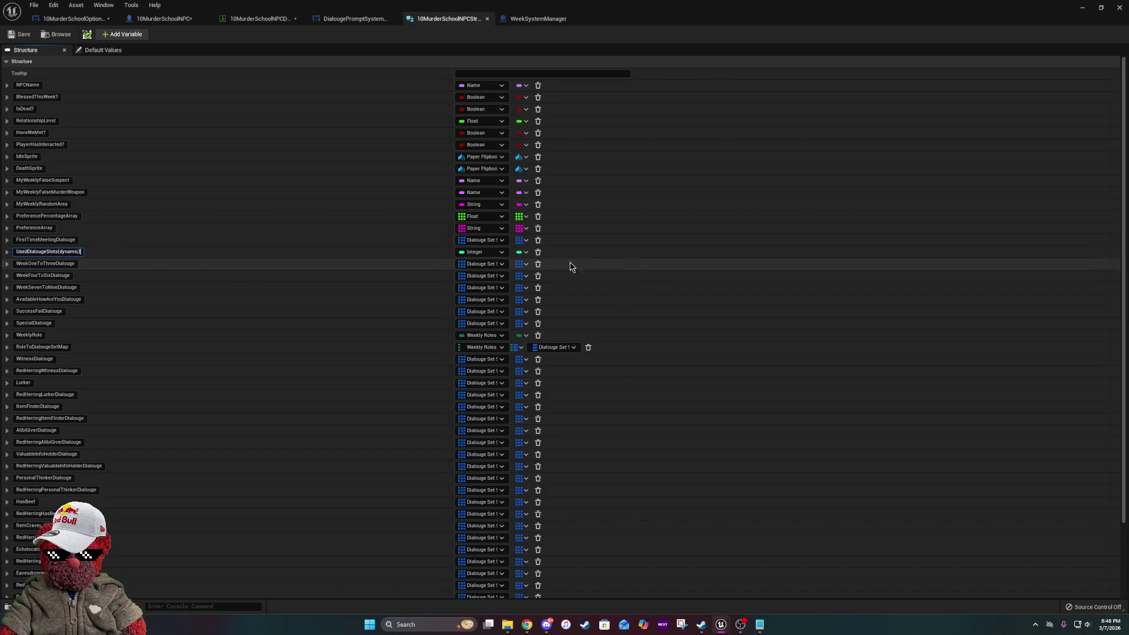
click(492, 253)
click(495, 278)
click(521, 253)
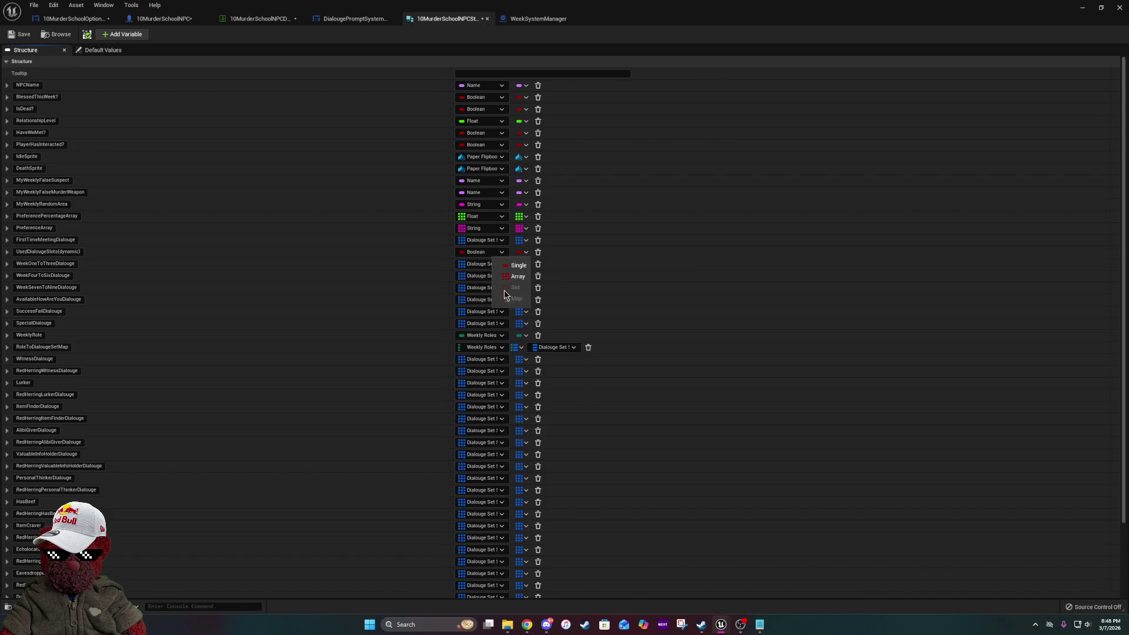
click(511, 279)
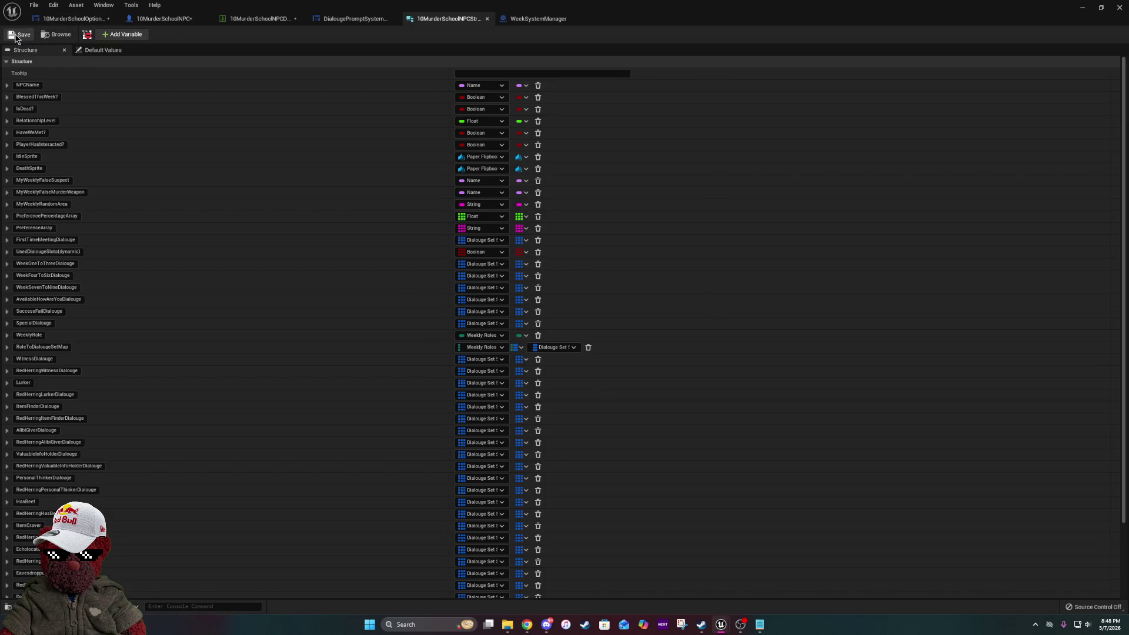
mouse_move(87, 39)
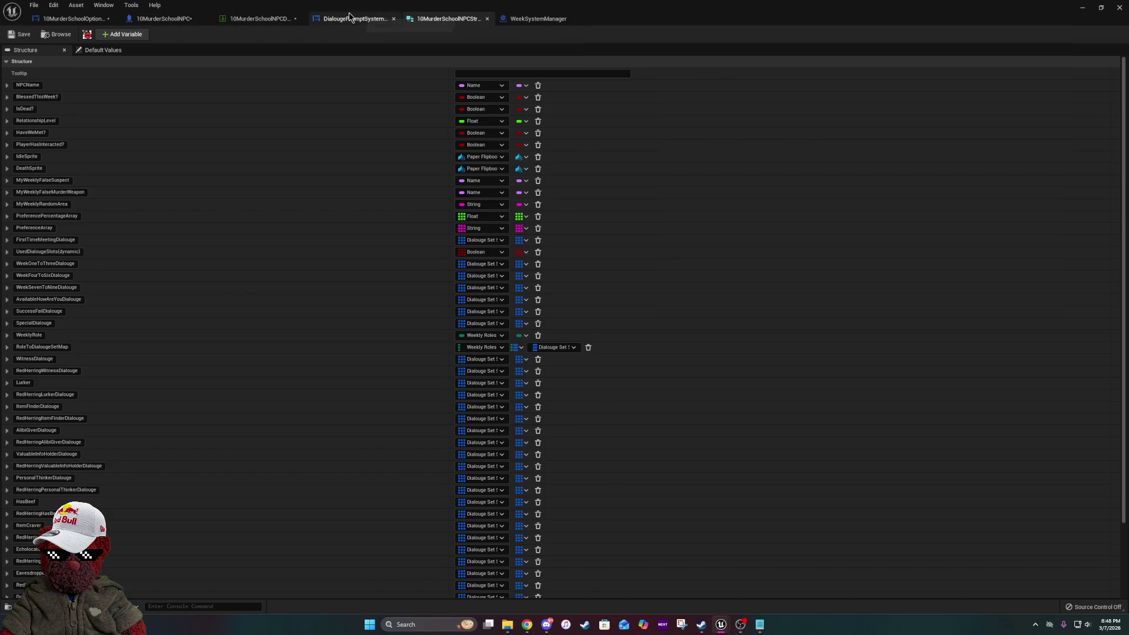
click(177, 20)
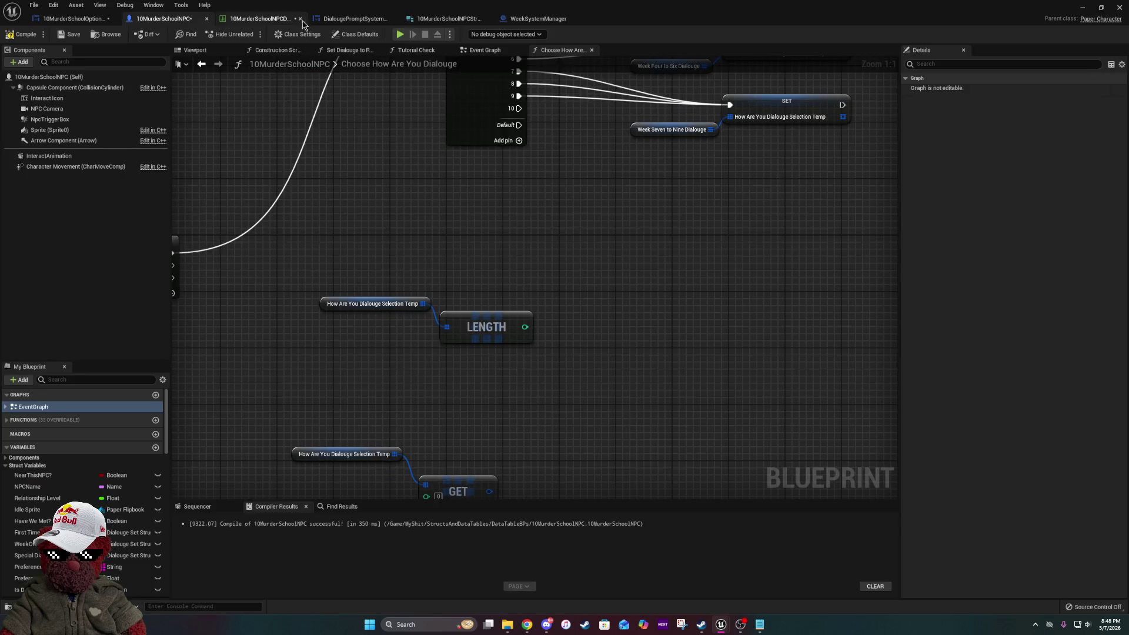
- Close the NPC data table and DialougePromptSystem tabs and open the NPC Event Graph
click(295, 19)
click(300, 19)
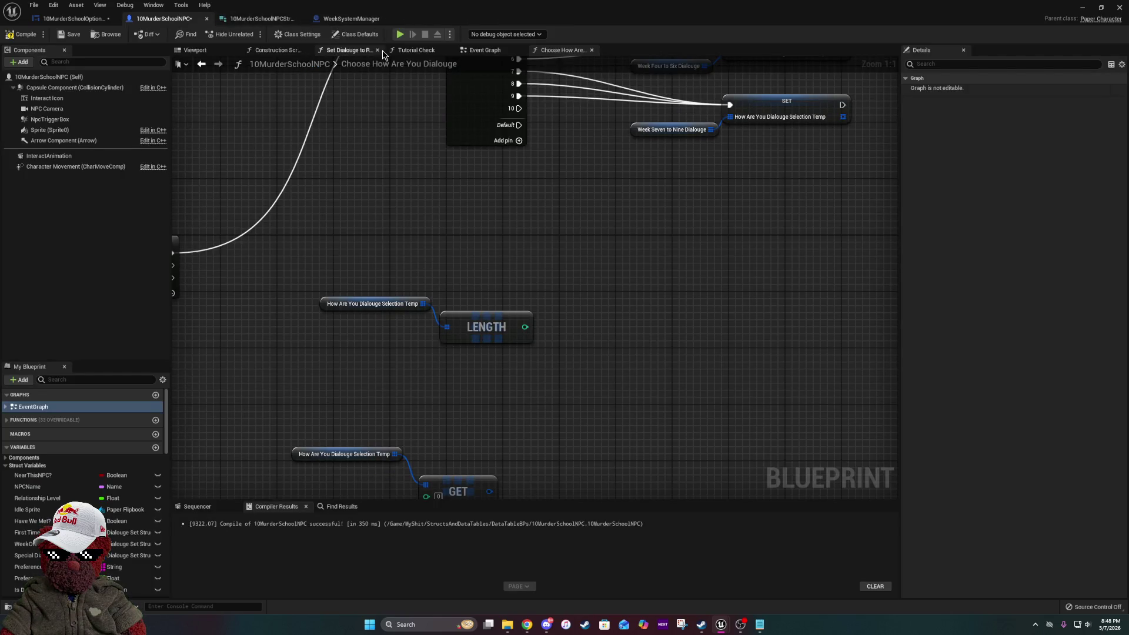
scroll(448, 173, down, 3)
click(484, 50)
scroll(460, 276, down, 5)
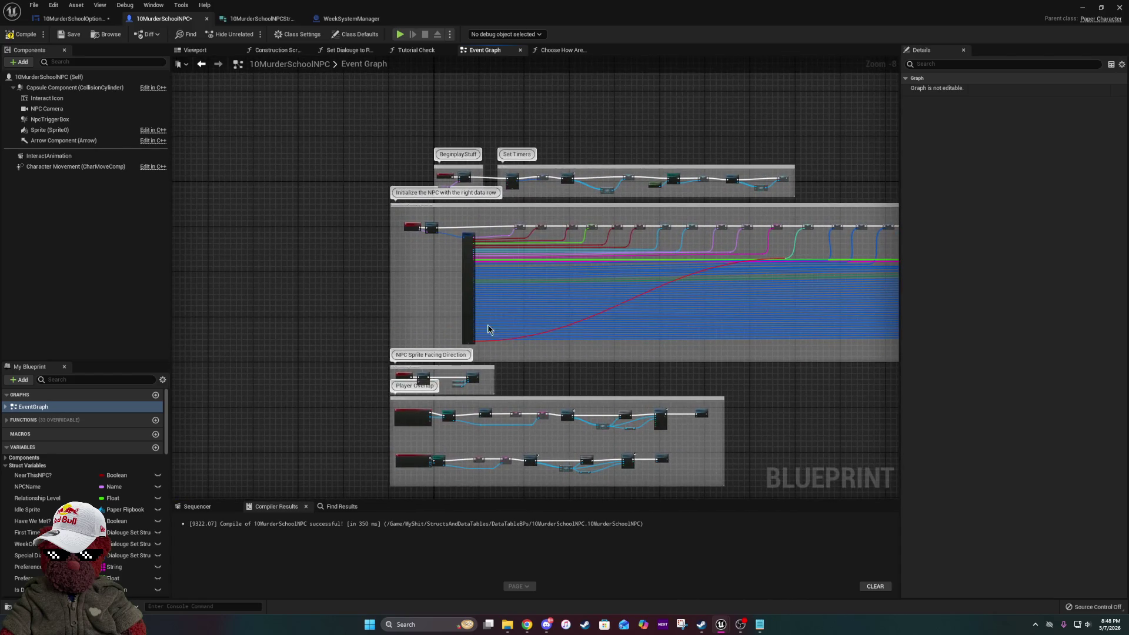
scroll(471, 294, up, 7)
scroll(351, 151, down, 1)
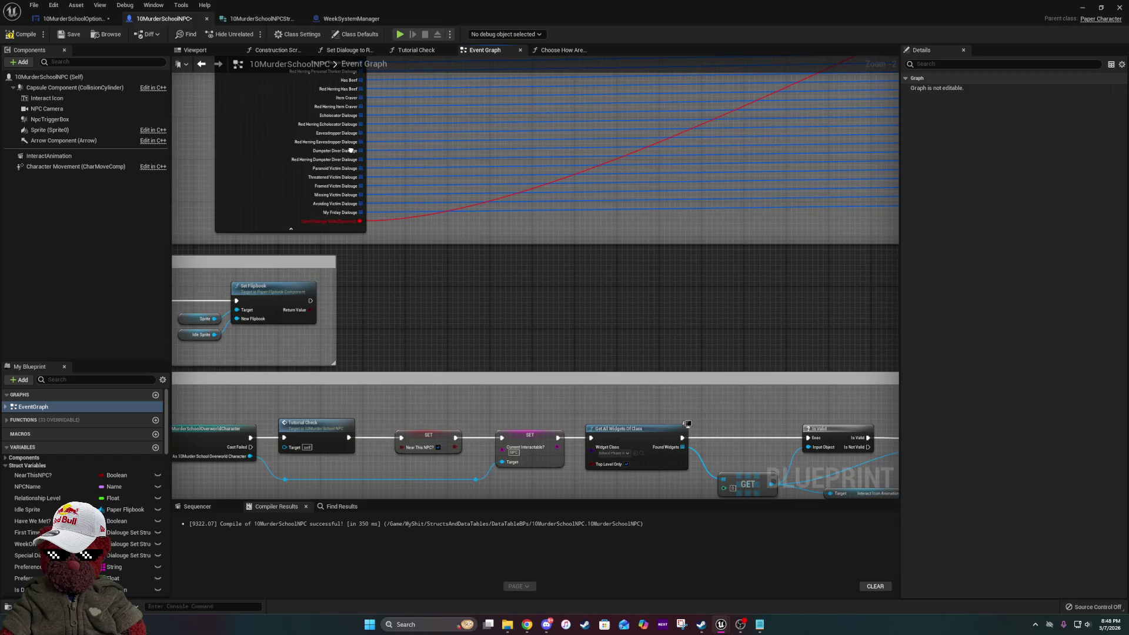
drag(354, 191, 357, 234)
- Break all links on the Break struct node's Used Dialouge Slots pin
right_click(343, 267)
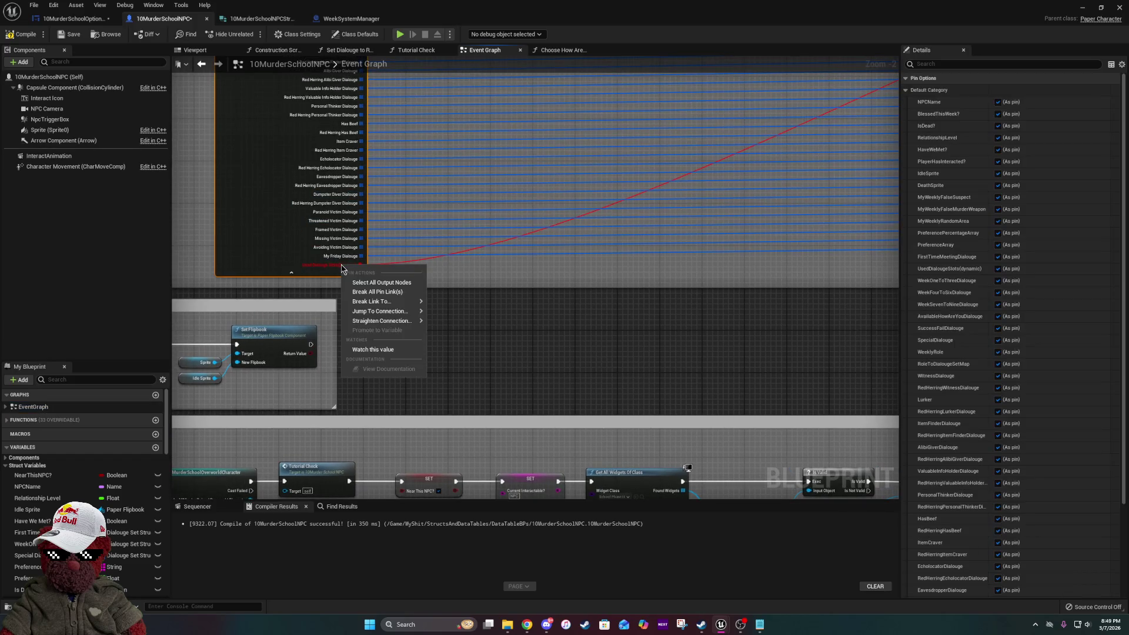
click(329, 270)
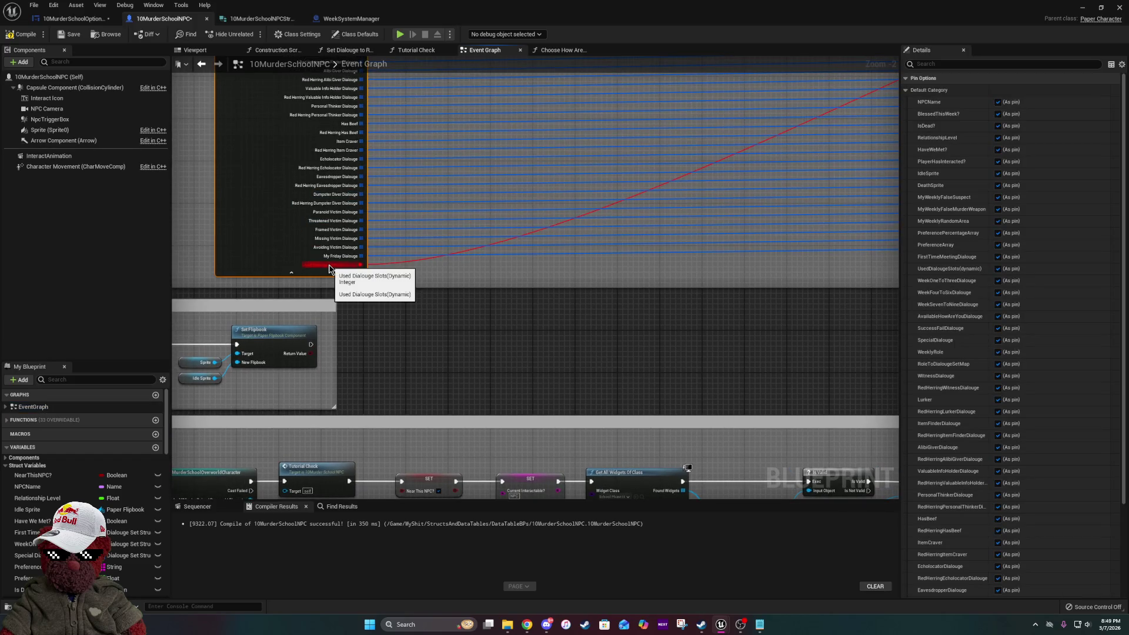
right_click(360, 266)
click(412, 303)
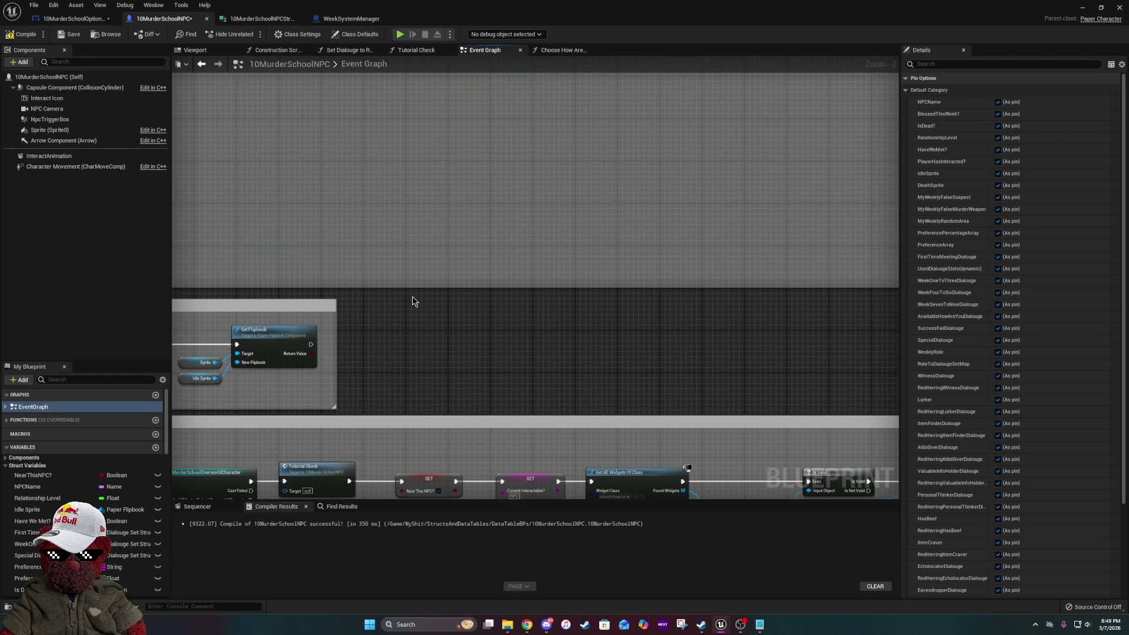
scroll(396, 253, down, 3)
scroll(376, 238, up, 3)
mouse_move(364, 207)
mouse_down()
mouse_move(376, 282)
mouse_move(339, 372)
mouse_up()
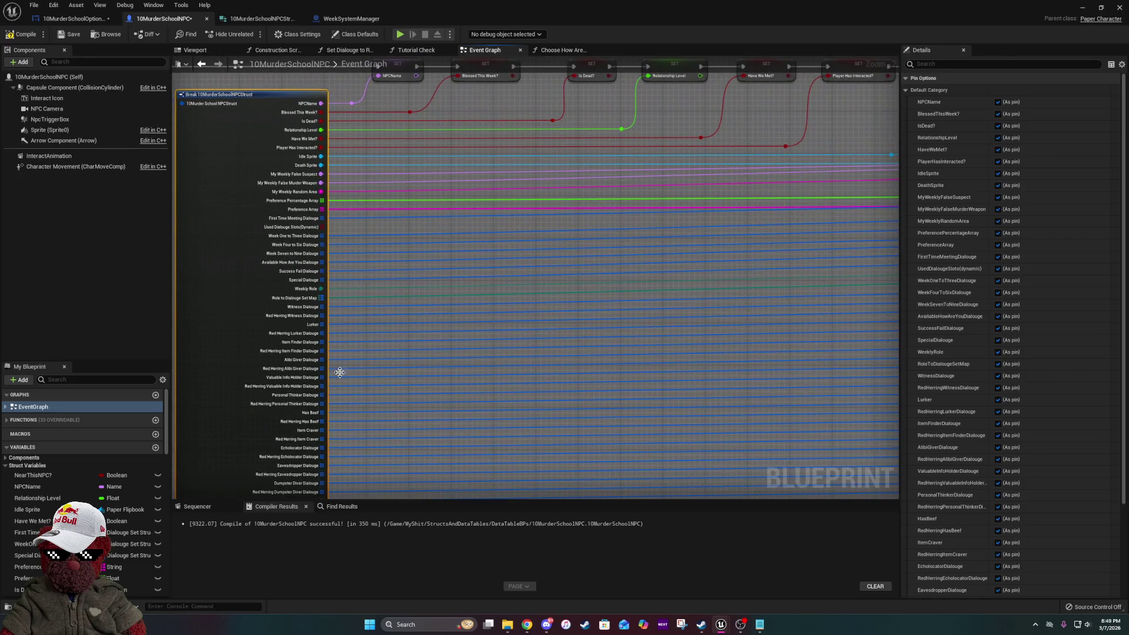
- Recompile, follow the error to the Break 10MurderSchoolNPCStruct node, then open the struct
click(24, 34)
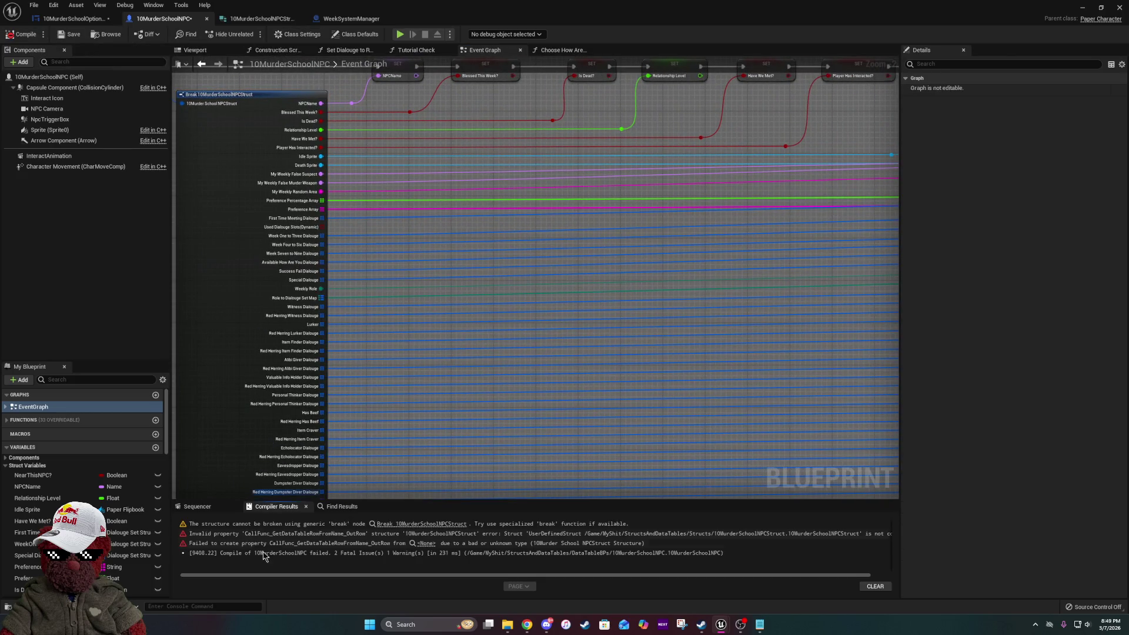
click(426, 524)
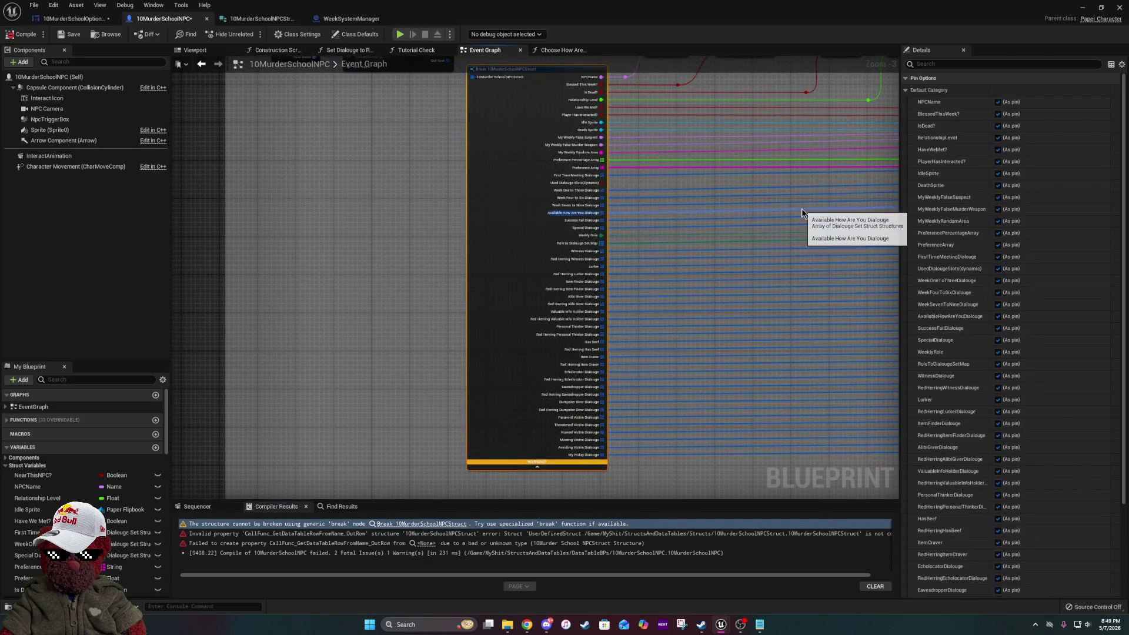
mouse_move(782, 207)
mouse_down()
mouse_move(766, 229)
mouse_move(557, 250)
mouse_up()
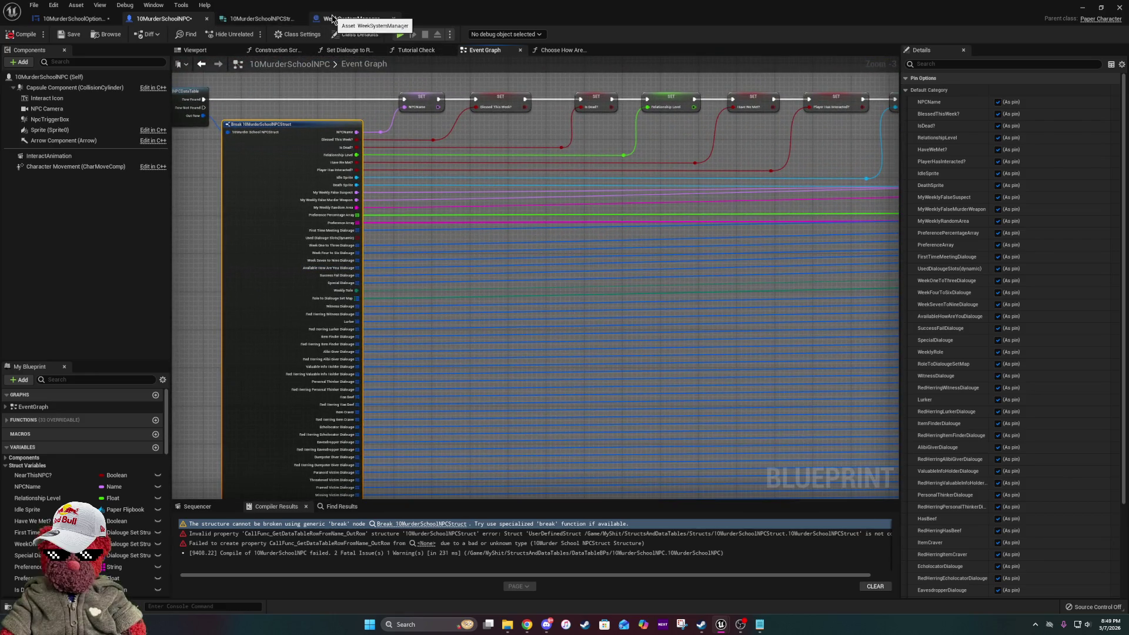
click(265, 19)
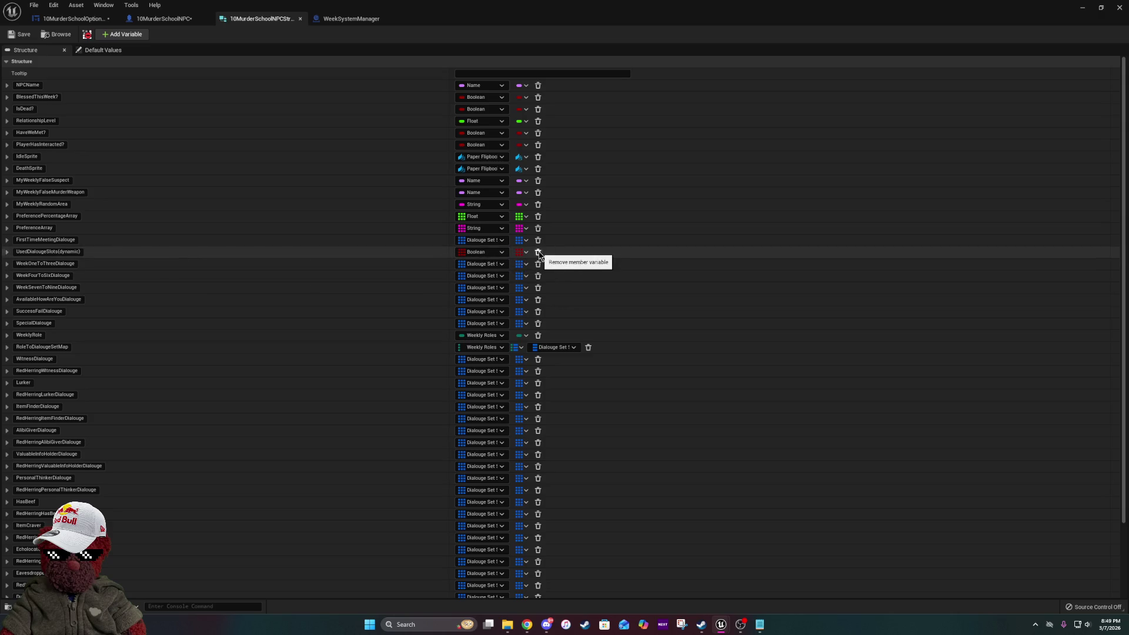
- Delete the struct's UsedDialougeSlots(dynamic) member and recompile the NPC blueprint
click(538, 253)
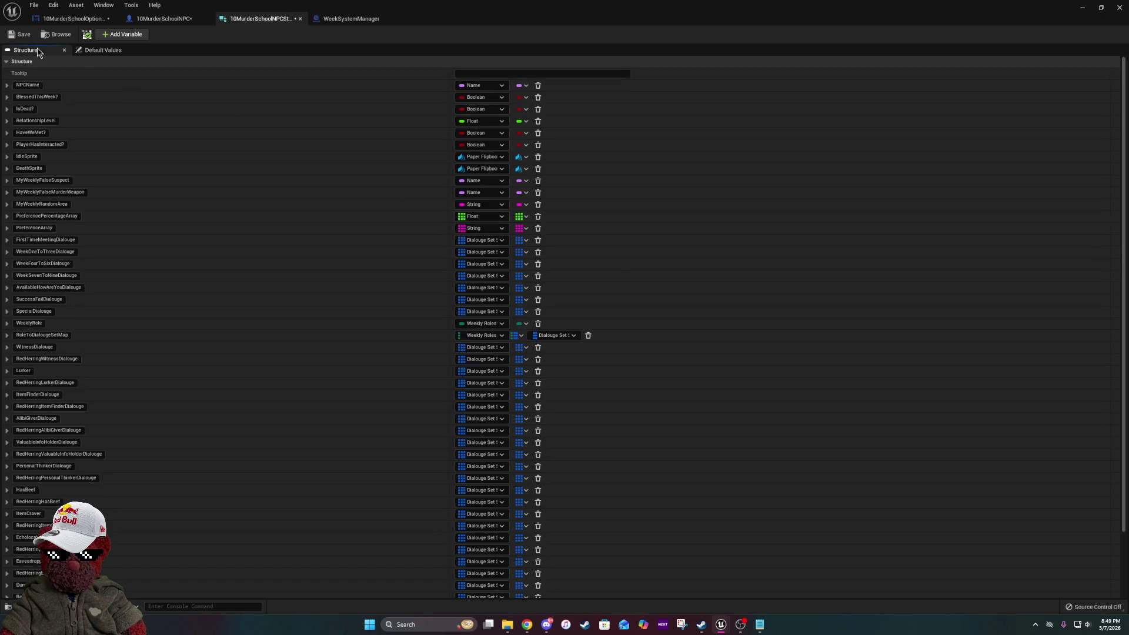
click(139, 21)
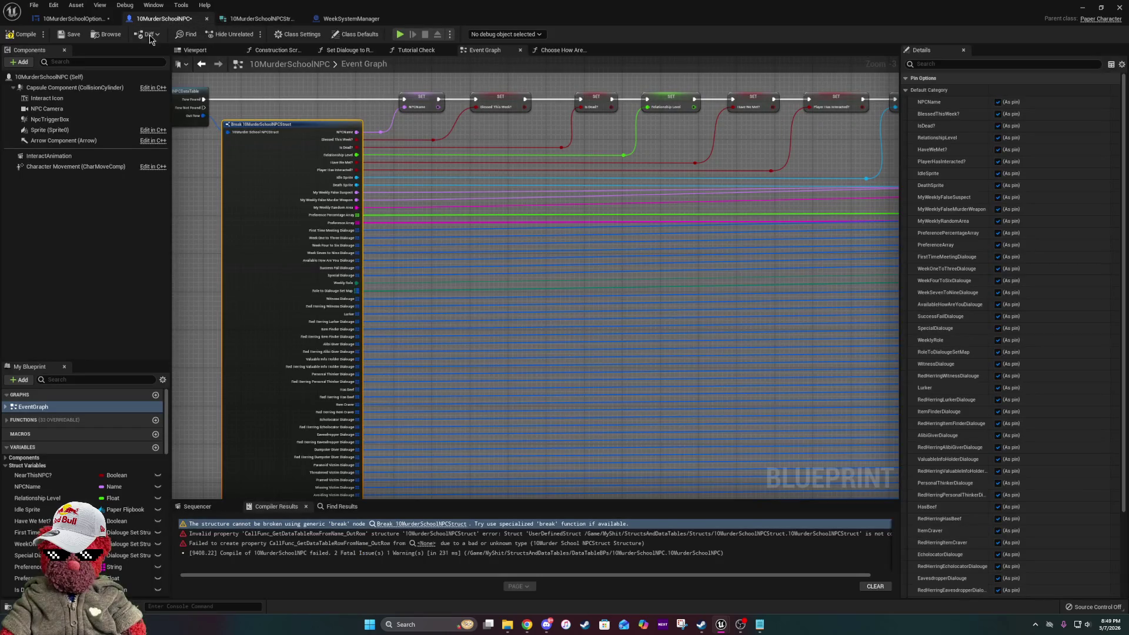
click(24, 34)
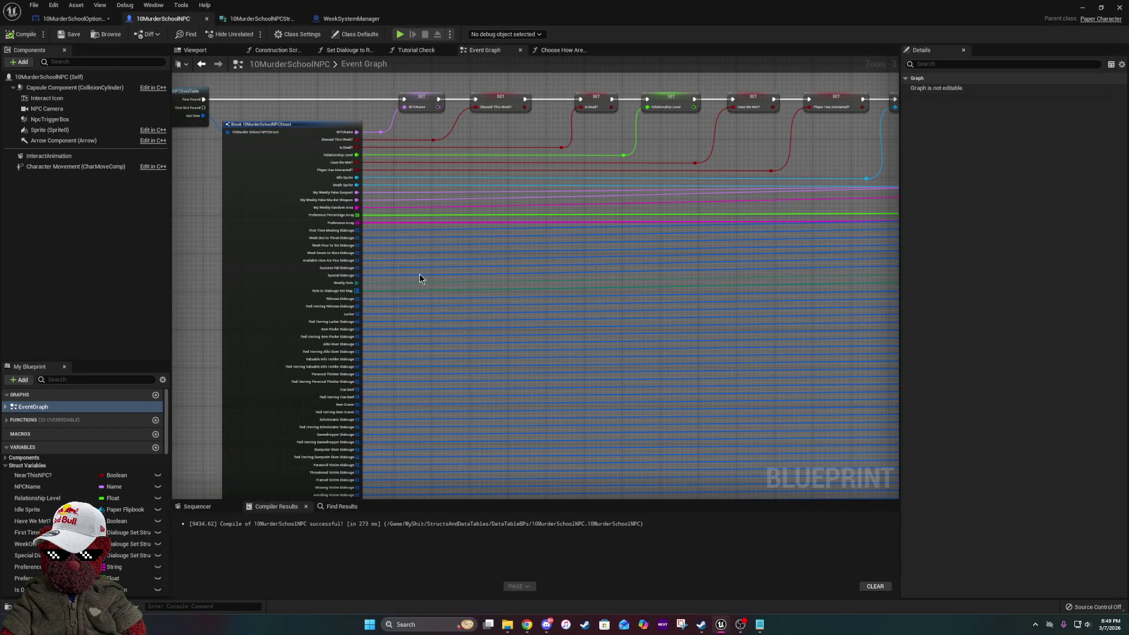
- Add a new UsedDialougeSlots(dynamic) Boolean member below AvailableHowAreYouDialouge and save the struct
click(282, 23)
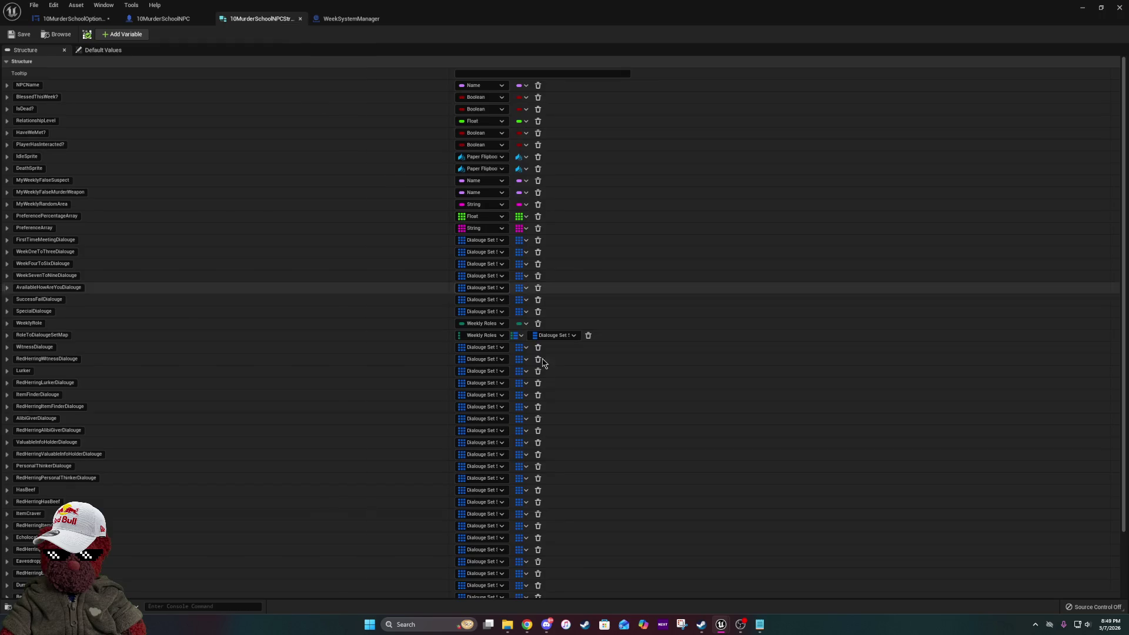
scroll(327, 512, down, 3)
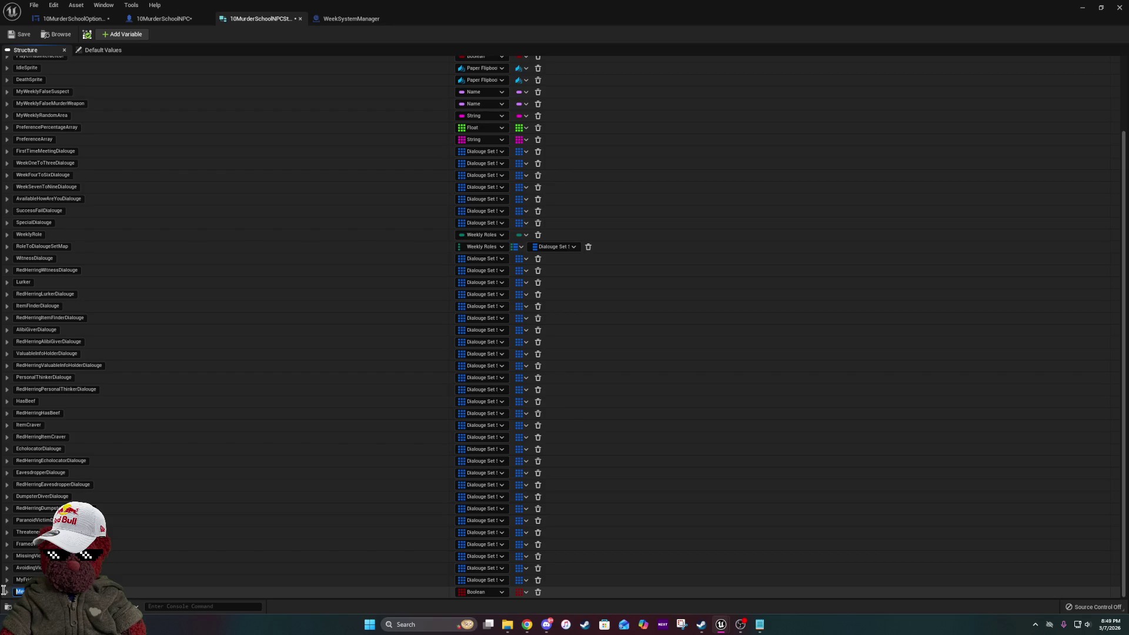
text(Use)
key(Return)
mouse_move(6, 573)
mouse_down()
mouse_move(71, 321)
mouse_move(51, 148)
mouse_move(42, 197)
mouse_up()
click(18, 36)
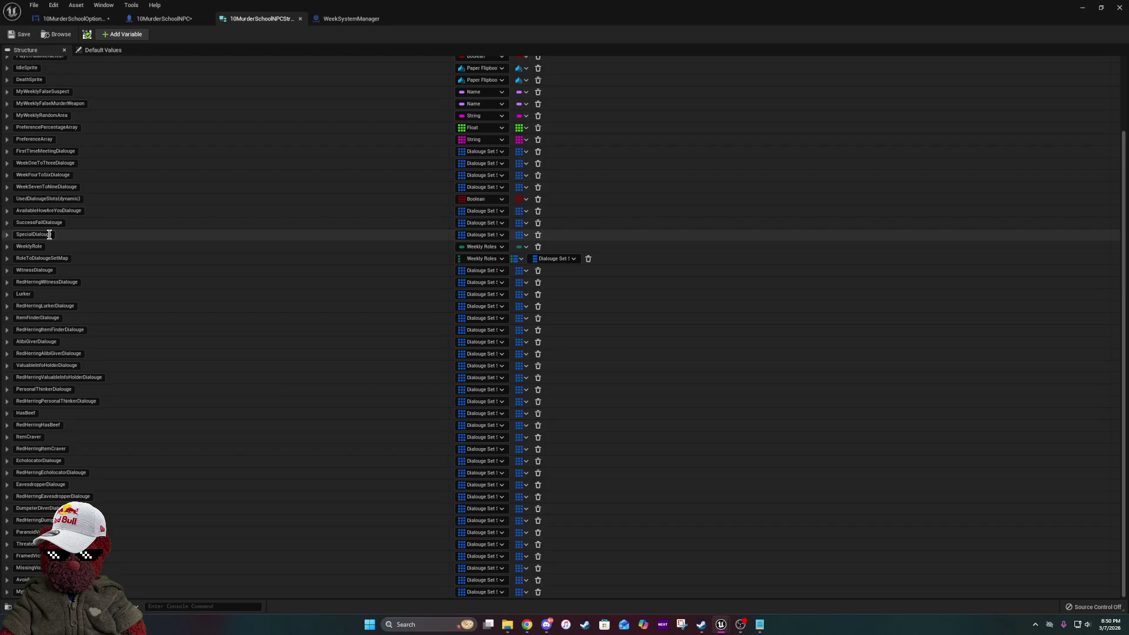
mouse_move(3, 200)
mouse_down()
mouse_move(12, 224)
mouse_move(174, 222)
mouse_up()
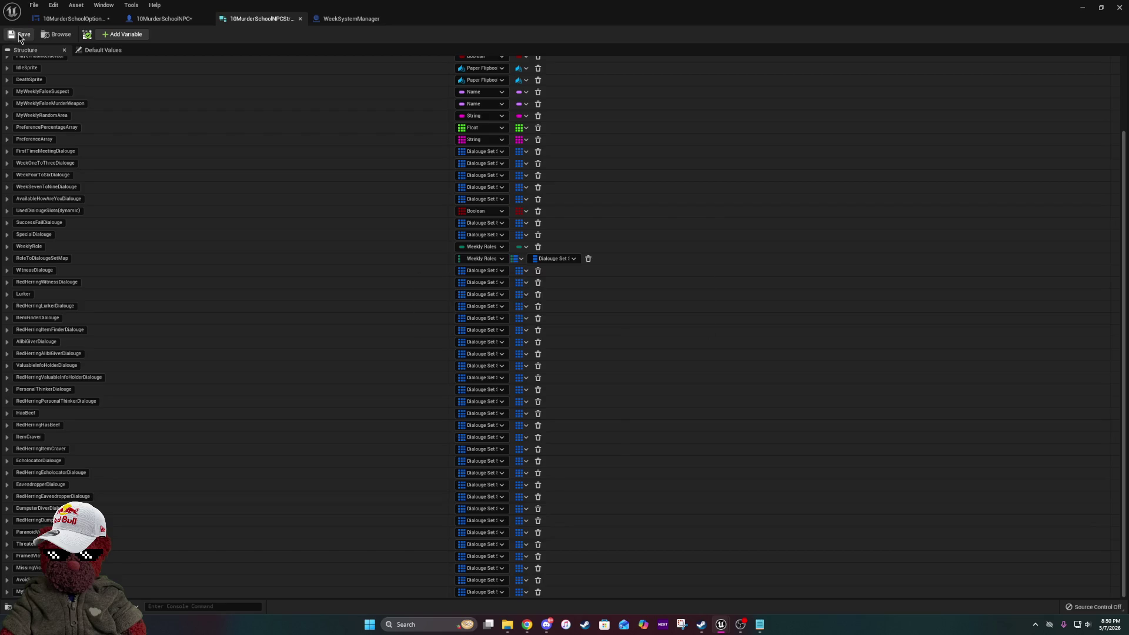
click(334, 19)
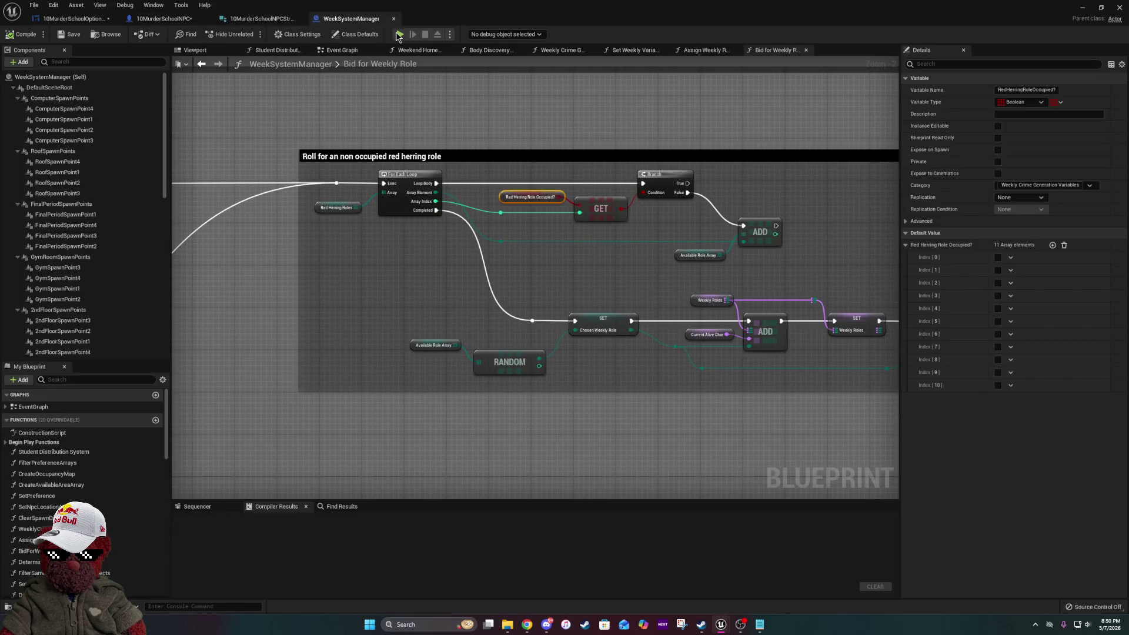
click(162, 19)
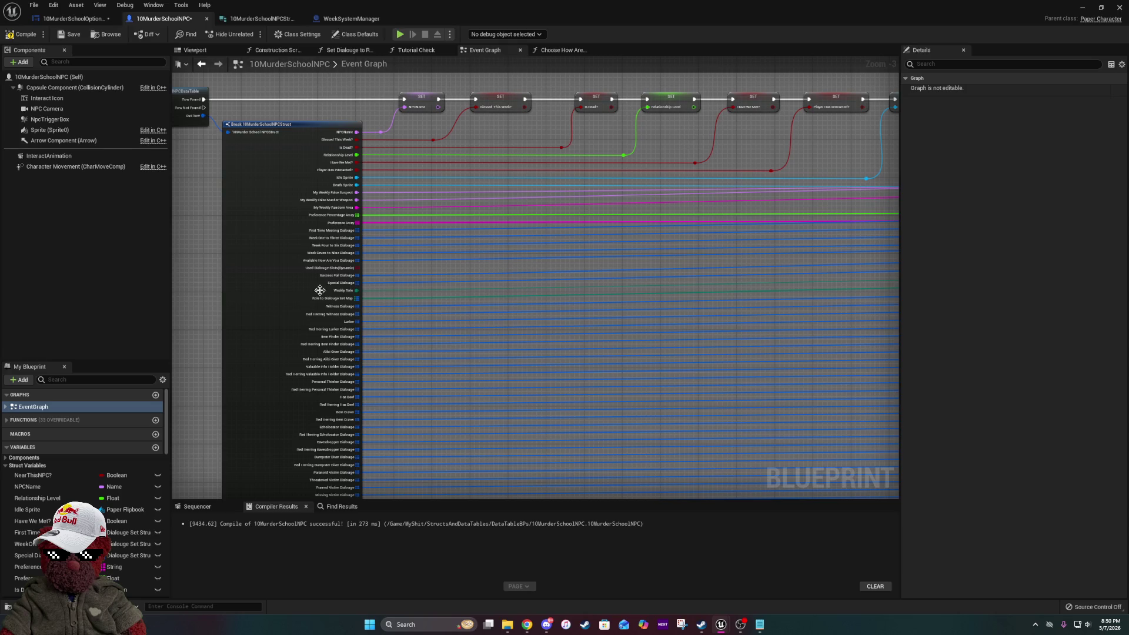
- Promote the Break node's Used Dialouge Slots pin to a new variable
right_click(347, 271)
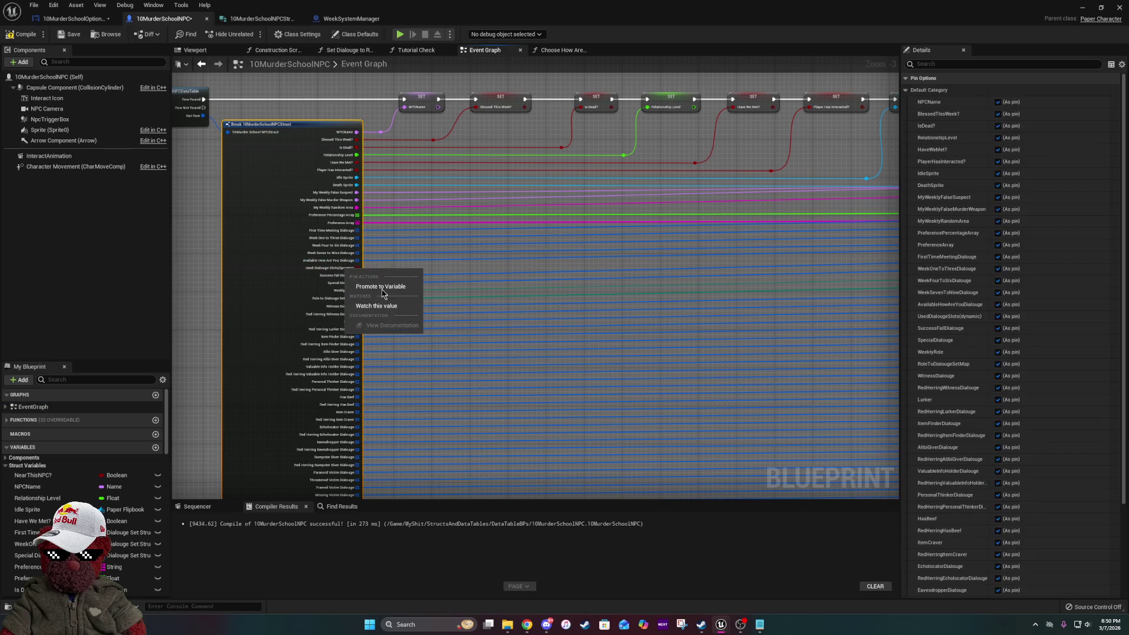
click(381, 287)
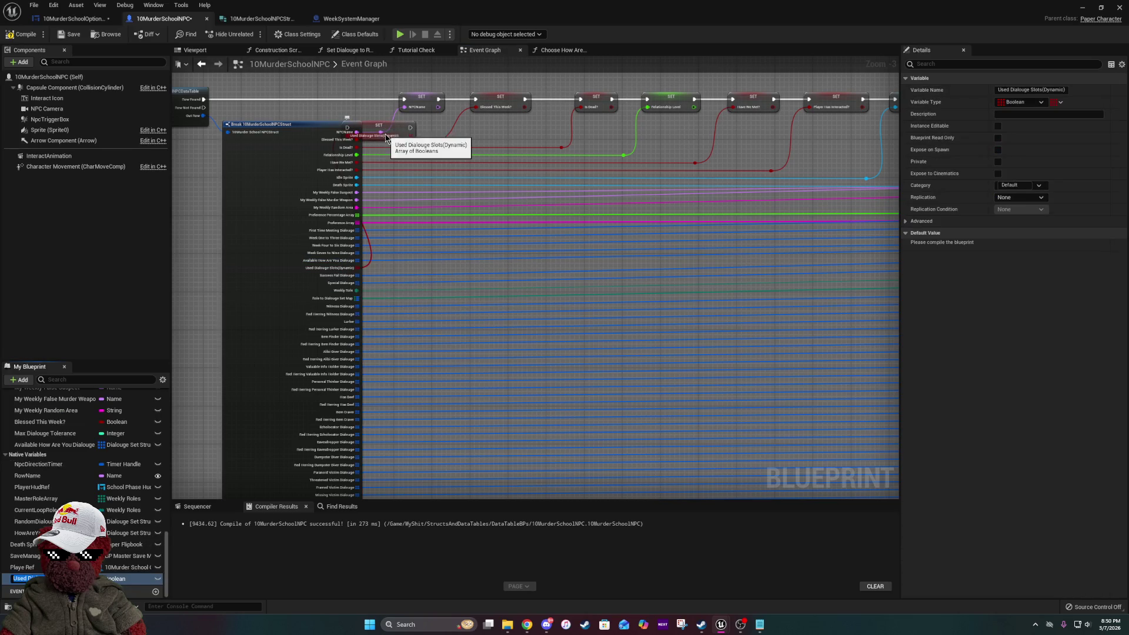
mouse_move(393, 124)
mouse_down()
mouse_move(1063, 378)
mouse_move(826, 297)
mouse_move(624, 263)
mouse_up()
mouse_move(419, 263)
mouse_down()
mouse_move(828, 264)
mouse_move(206, 280)
mouse_move(196, 325)
mouse_up()
mouse_move(373, 323)
mouse_down()
mouse_move(908, 259)
mouse_move(978, 338)
mouse_move(952, 347)
mouse_move(653, 232)
mouse_up()
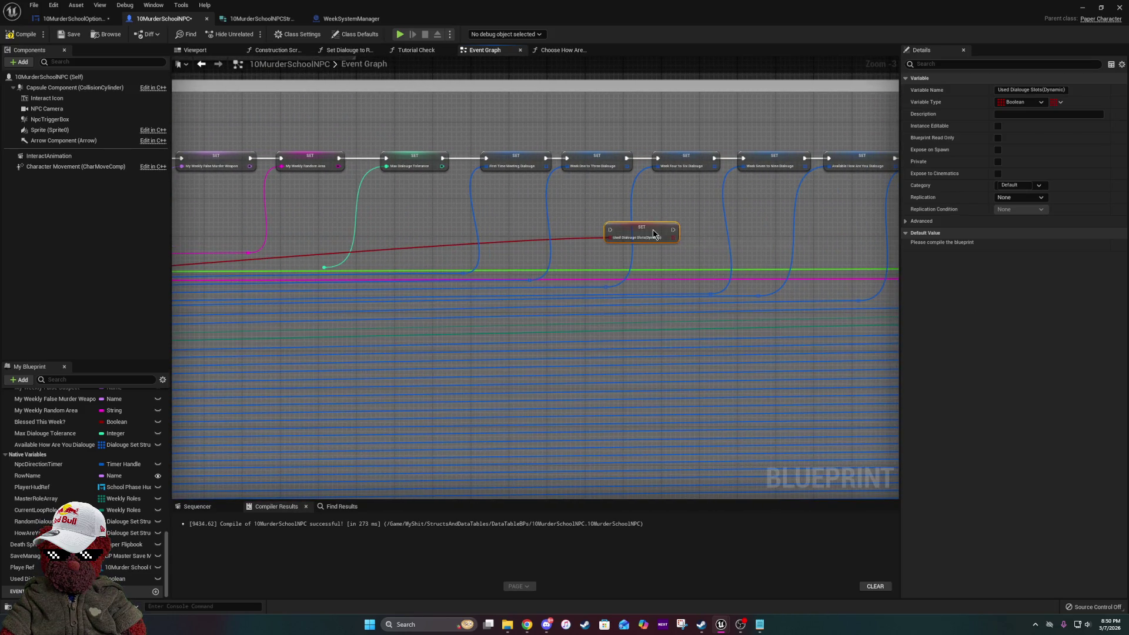
- Wire the SET Used Dialouge Slots node between Available How Are You Dialouge and Success Fail Dialouge
scroll(563, 341, up, 4)
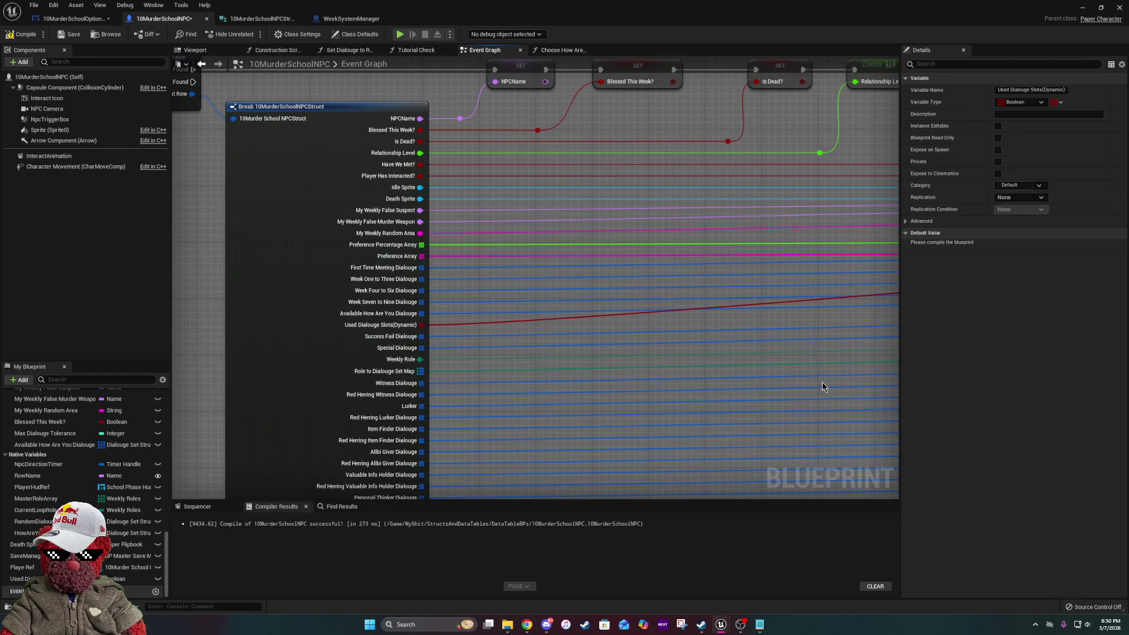
mouse_move(821, 383)
mouse_down()
mouse_move(277, 345)
mouse_move(232, 312)
mouse_up()
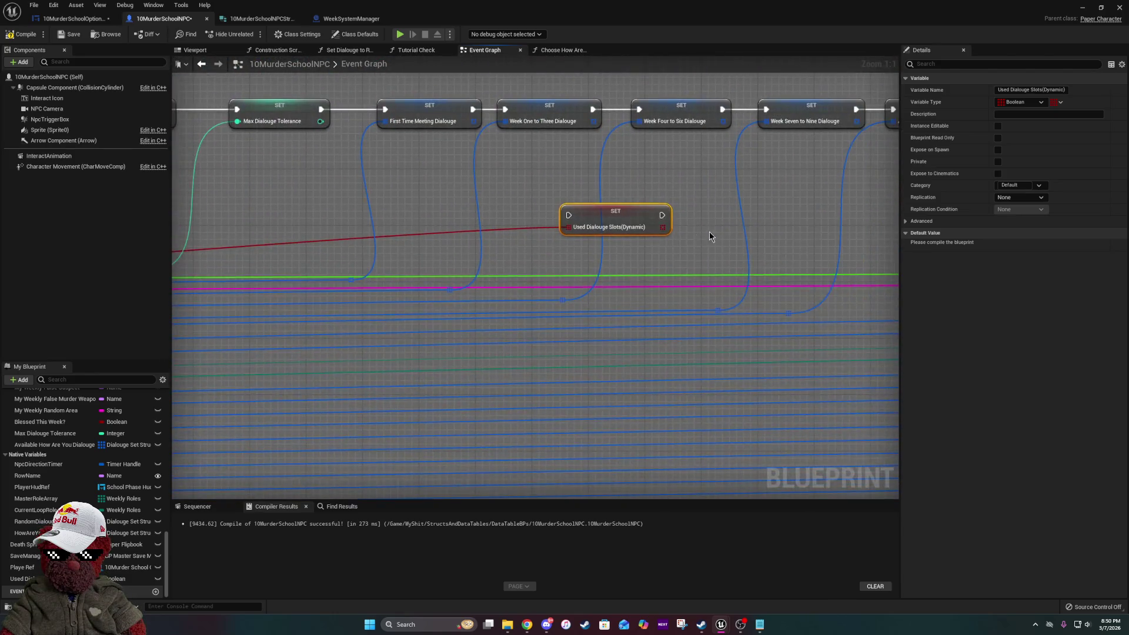
drag(713, 234, 438, 256)
mouse_move(353, 241)
mouse_down()
mouse_move(734, 226)
mouse_move(766, 199)
mouse_up()
drag(846, 179, 456, 198)
mouse_move(400, 154)
mouse_down()
mouse_move(521, 222)
mouse_move(1102, 386)
mouse_move(1111, 445)
mouse_up()
scroll(436, 215, down, 6)
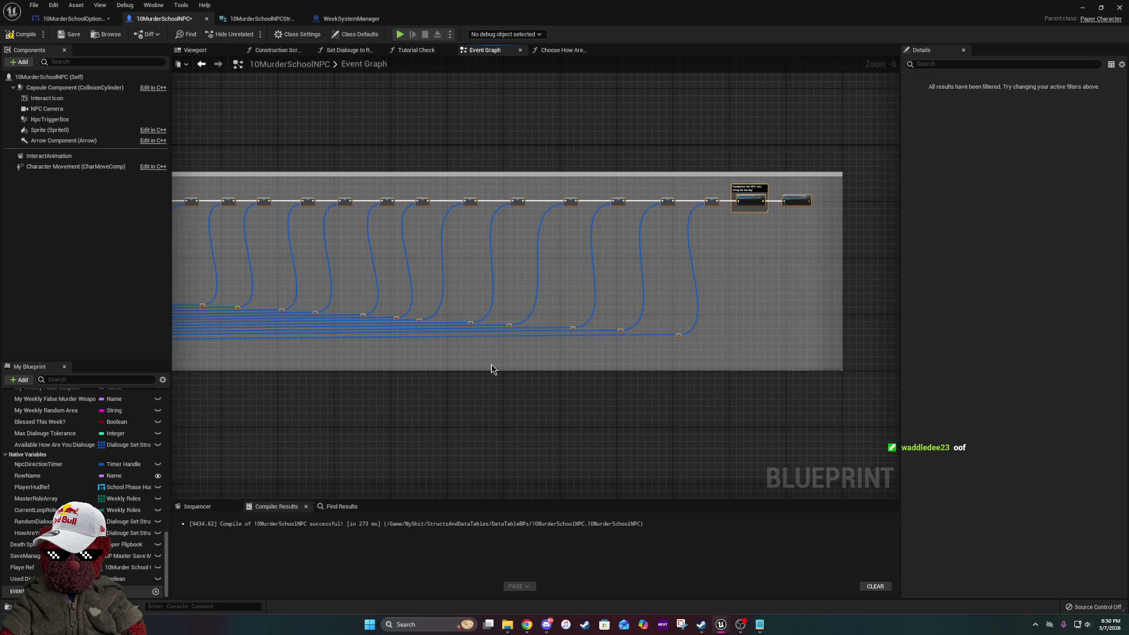
scroll(774, 340, up, 1)
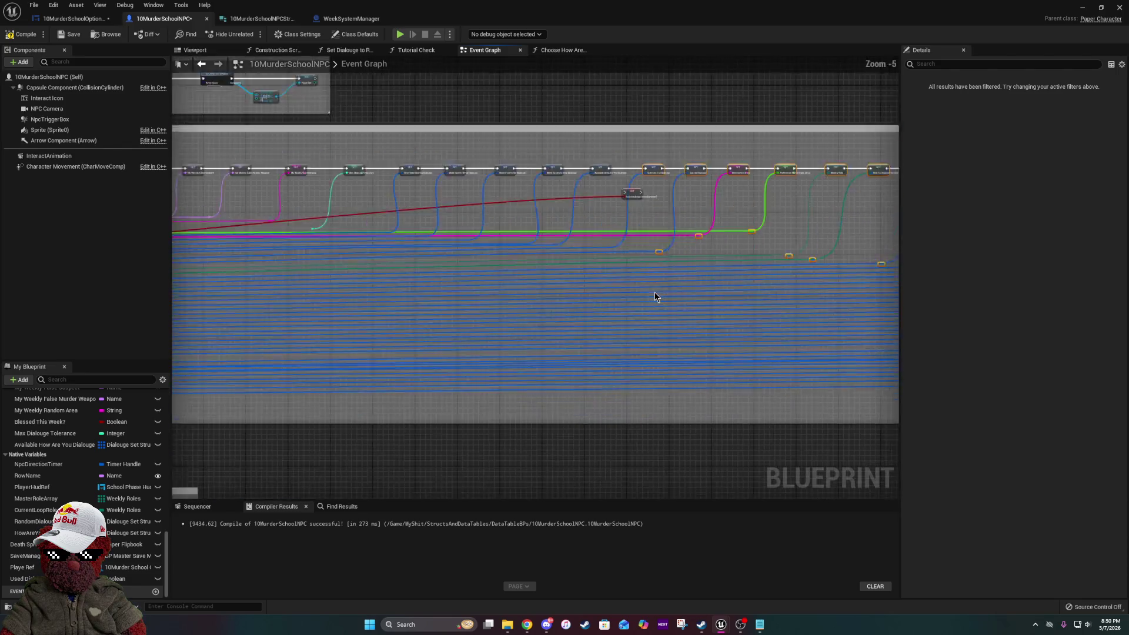
scroll(654, 295, up, 6)
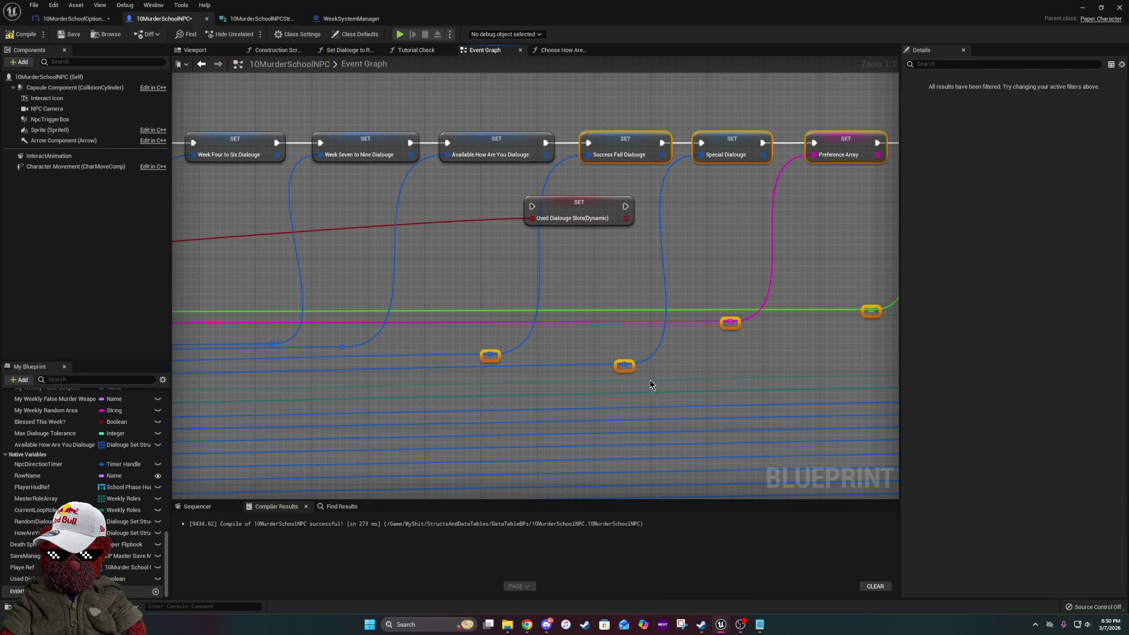
scroll(373, 323, down, 6)
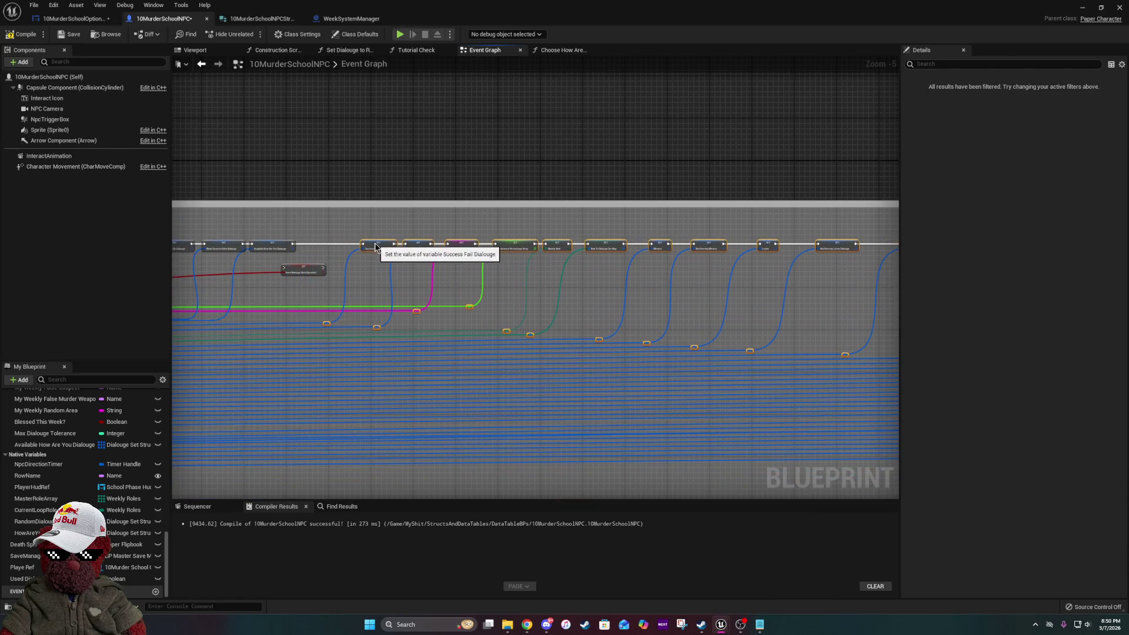
scroll(294, 264, up, 3)
scroll(293, 265, up, 2)
mouse_move(293, 265)
mouse_down()
mouse_move(386, 207)
mouse_move(353, 209)
mouse_up()
drag(340, 213, 340, 213)
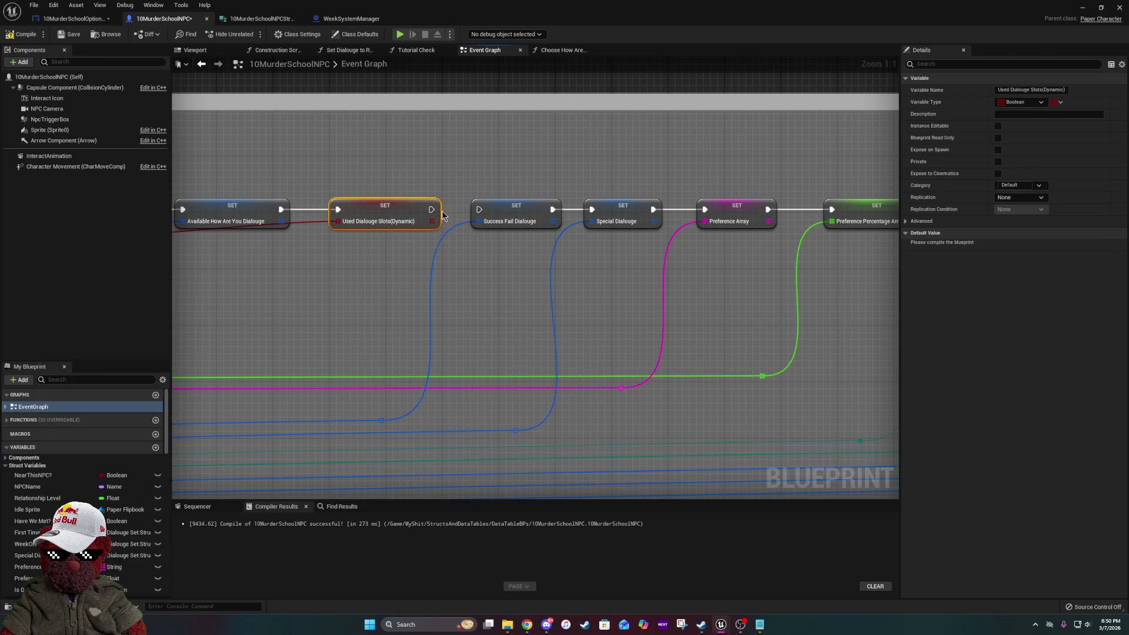
- Add a reroute point on the red Used Dialouge Slots wire and slide it left
click(353, 238)
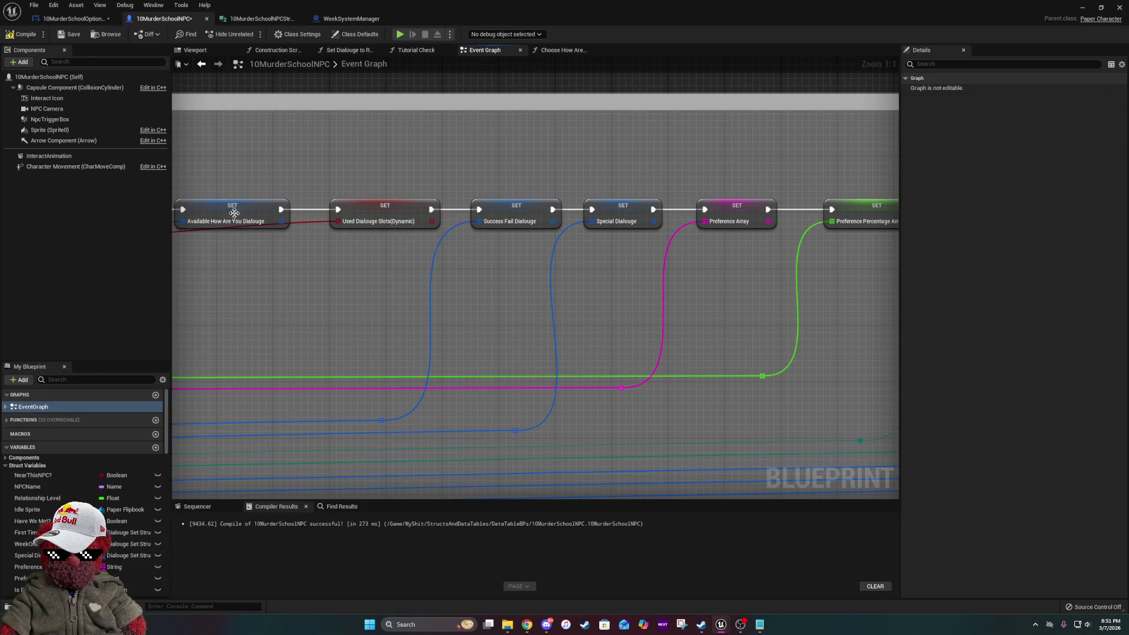
double_click(304, 224)
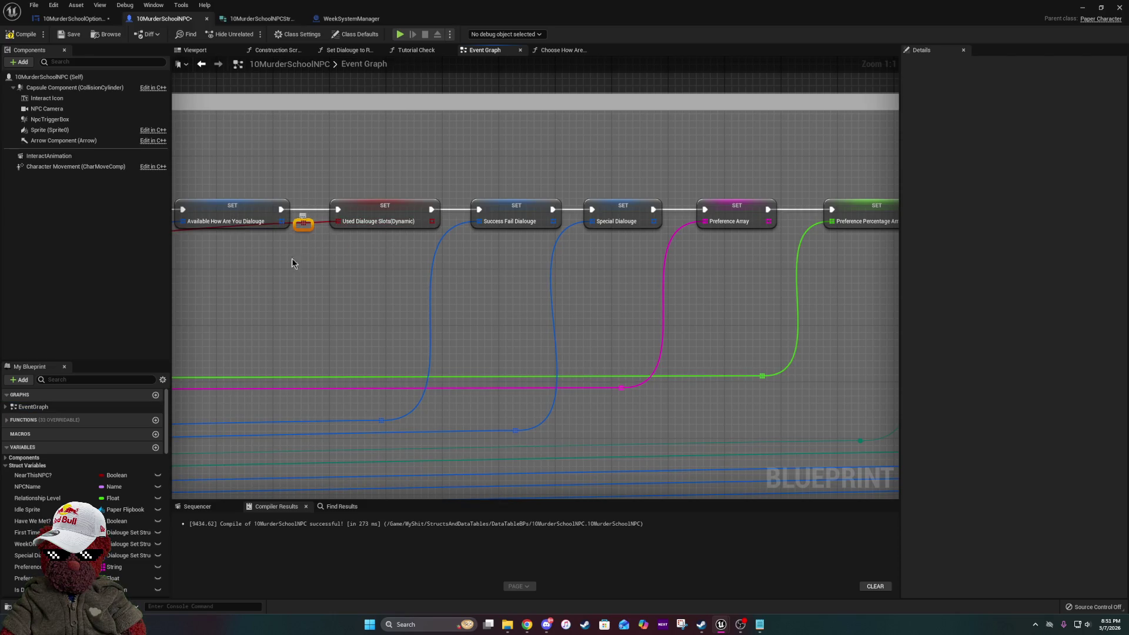
drag(258, 316, 552, 262)
scroll(580, 266, down, 9)
drag(276, 270, 452, 276)
click(393, 302)
scroll(658, 305, up, 8)
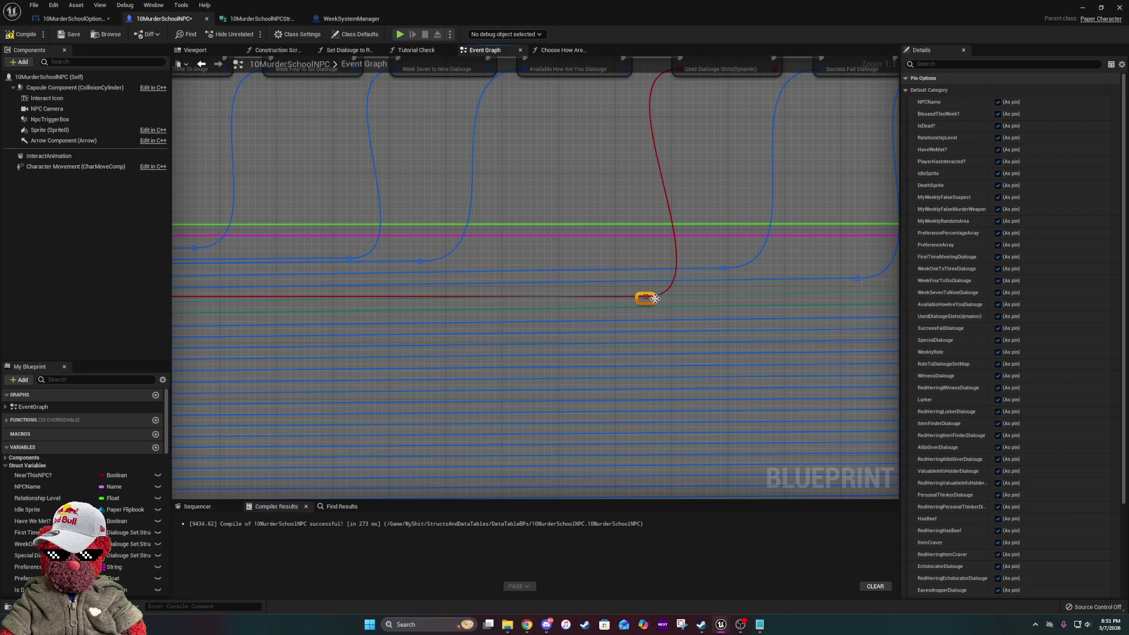
drag(655, 299, 528, 299)
drag(722, 277, 614, 347)
click(485, 258)
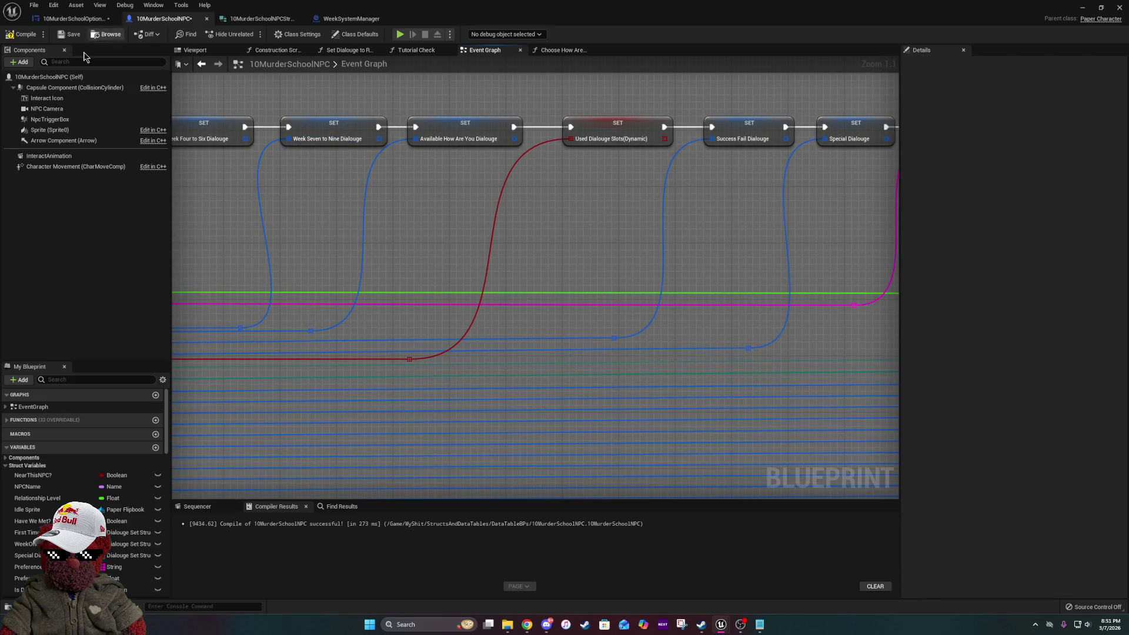
- Move Used Dialouge Slots(Dynamic) under Available How Are You Dialouge in My Blueprint
click(33, 407)
scroll(66, 488, down, 1)
scroll(67, 489, down, 10)
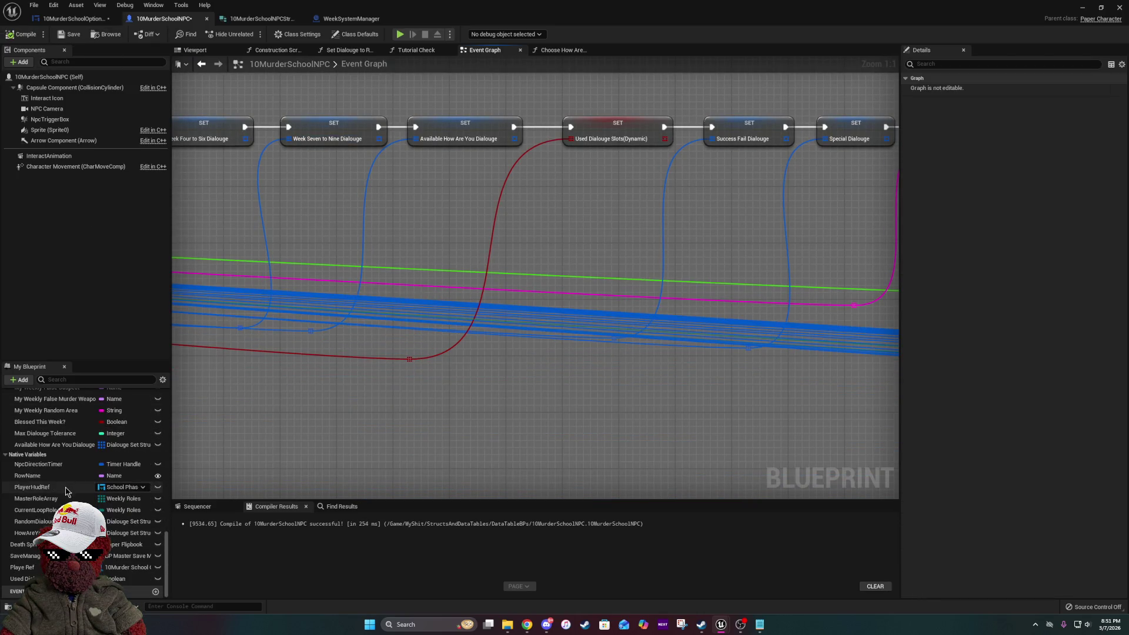
mouse_move(17, 579)
mouse_down()
mouse_move(64, 359)
mouse_move(58, 460)
mouse_move(88, 442)
mouse_up()
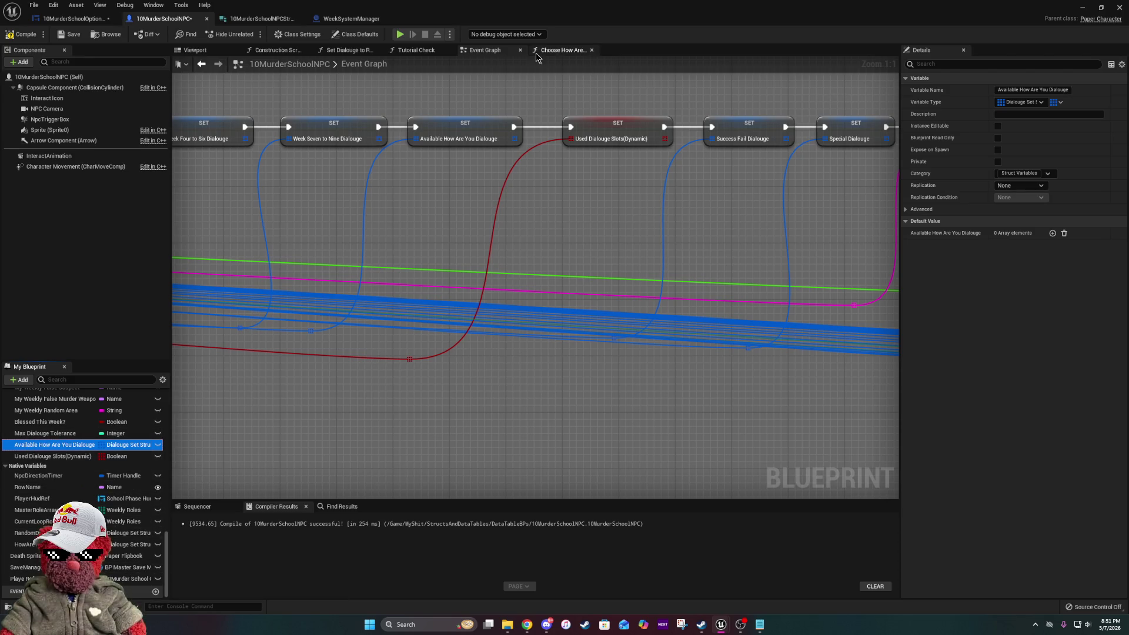
- Add a Used Dialouge Slots(Dynamic) getter to the Choose How Are You Dialouge function
click(563, 50)
mouse_move(53, 457)
mouse_down()
mouse_move(722, 286)
mouse_move(568, 247)
mouse_up()
click(594, 261)
scroll(595, 266, up, 3)
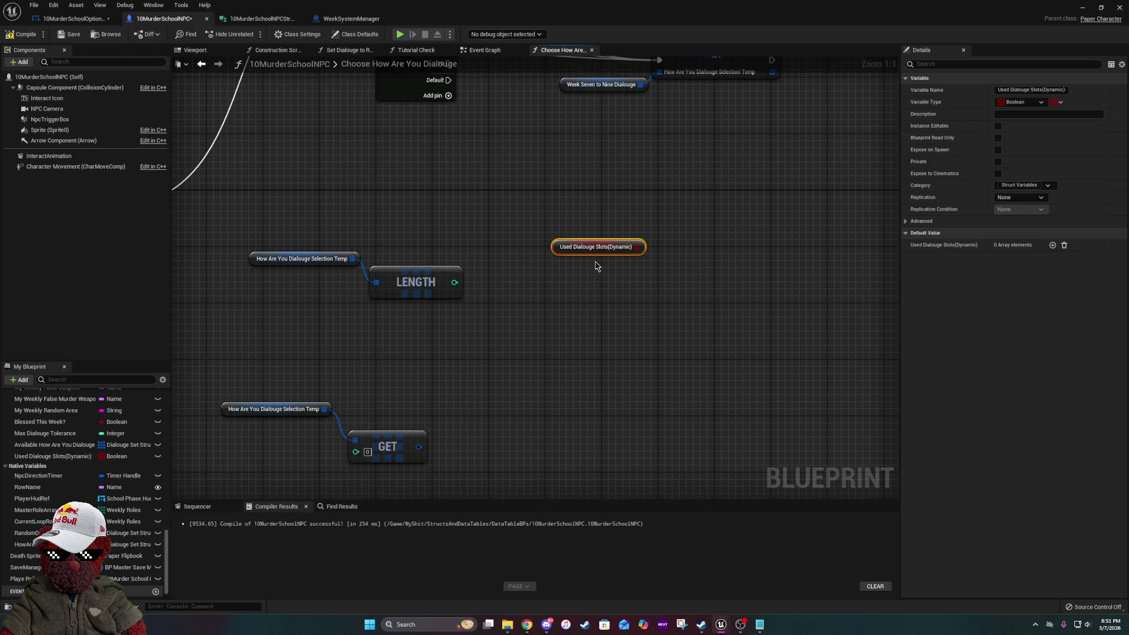
drag(423, 289, 524, 347)
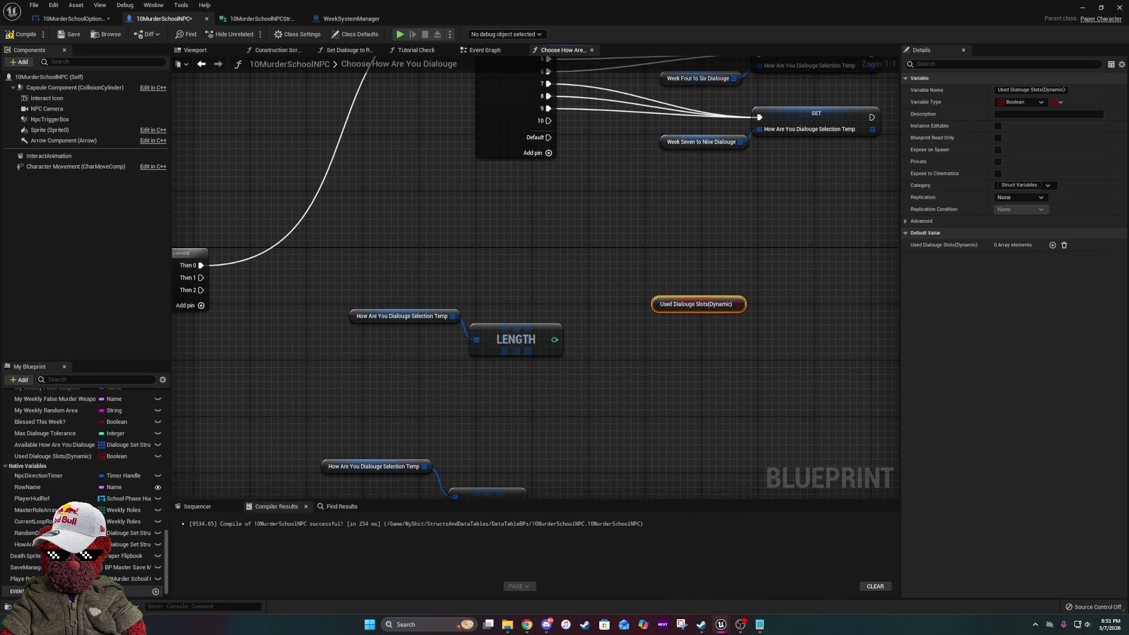
- Select the Native Variables category and bring up the Add New menu
click(120, 465)
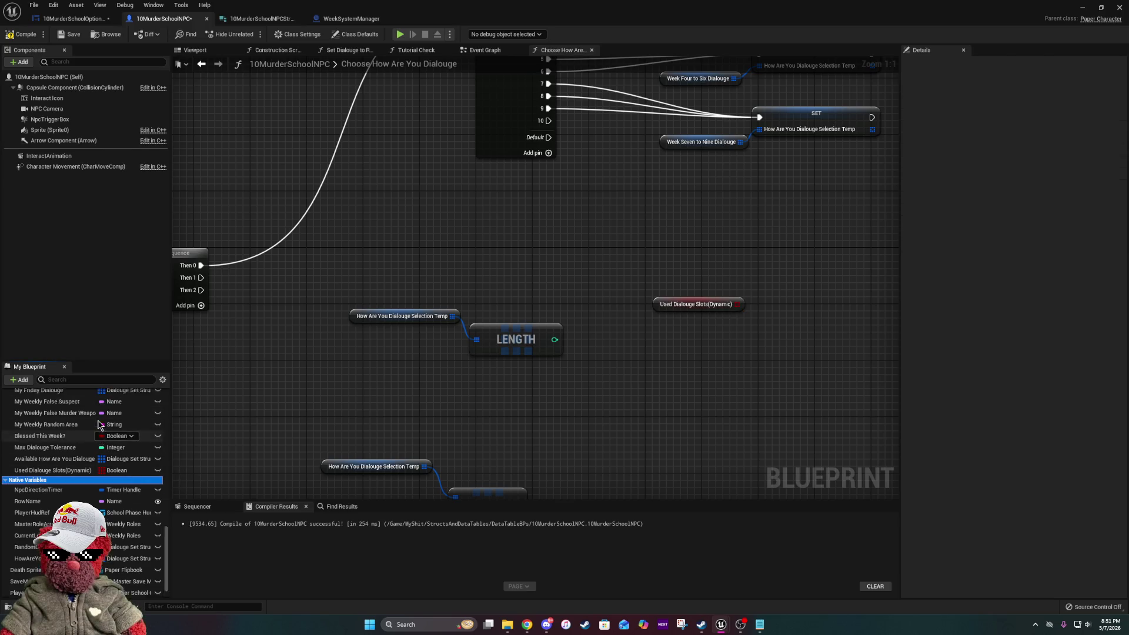
scroll(70, 412, down, 1)
click(19, 380)
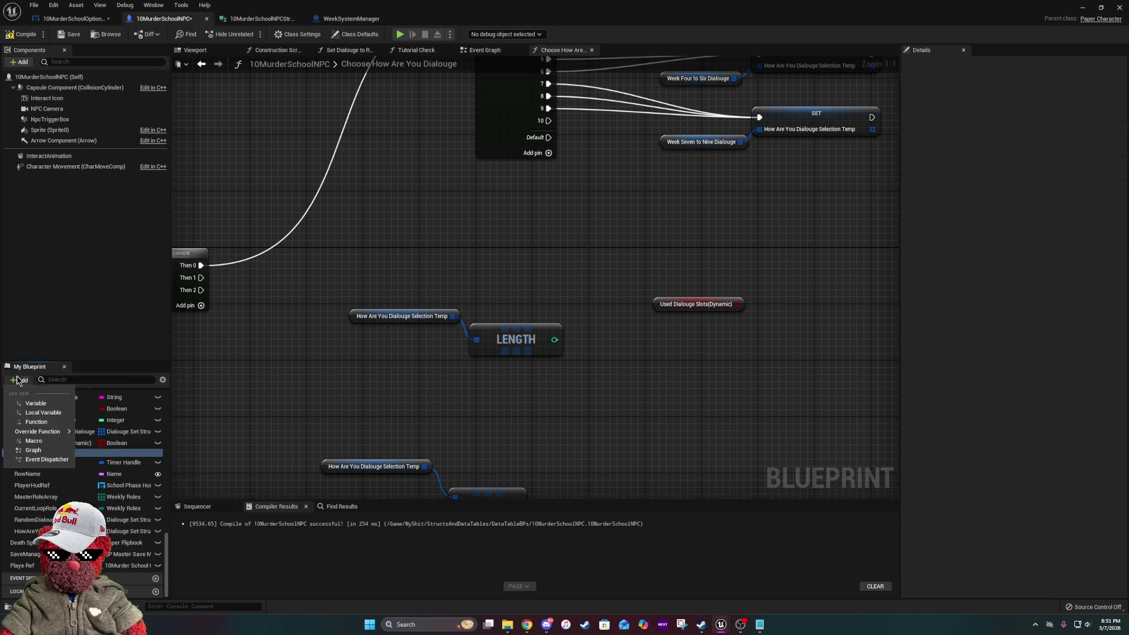
- Create an integer variable MaxDialougeTolerance and move it up under Struct Variables
click(34, 404)
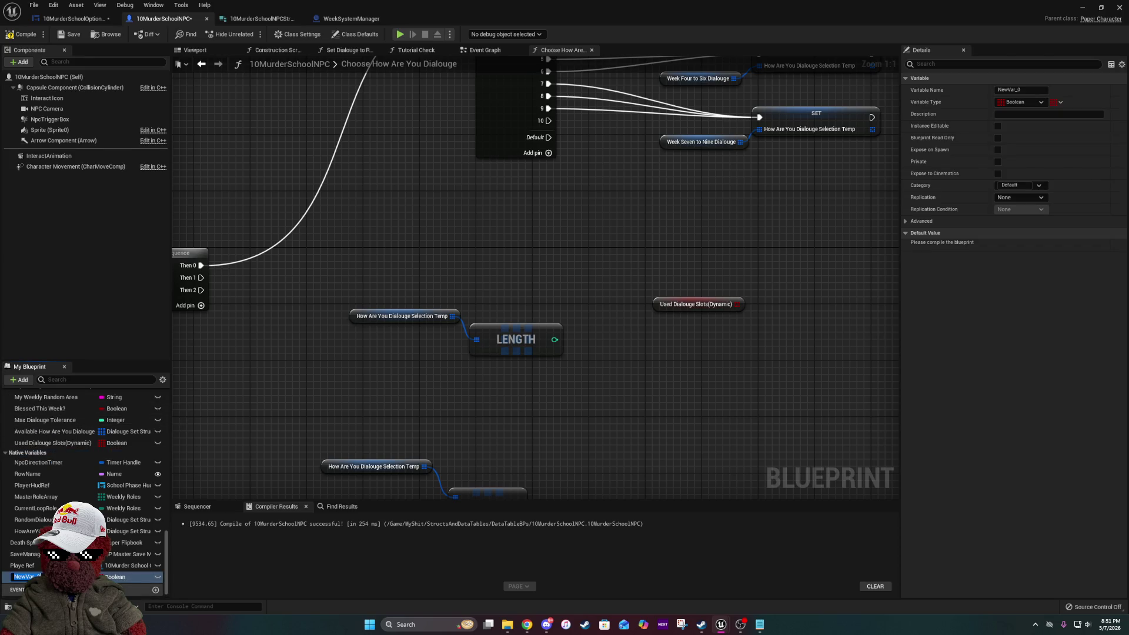
text(Max)
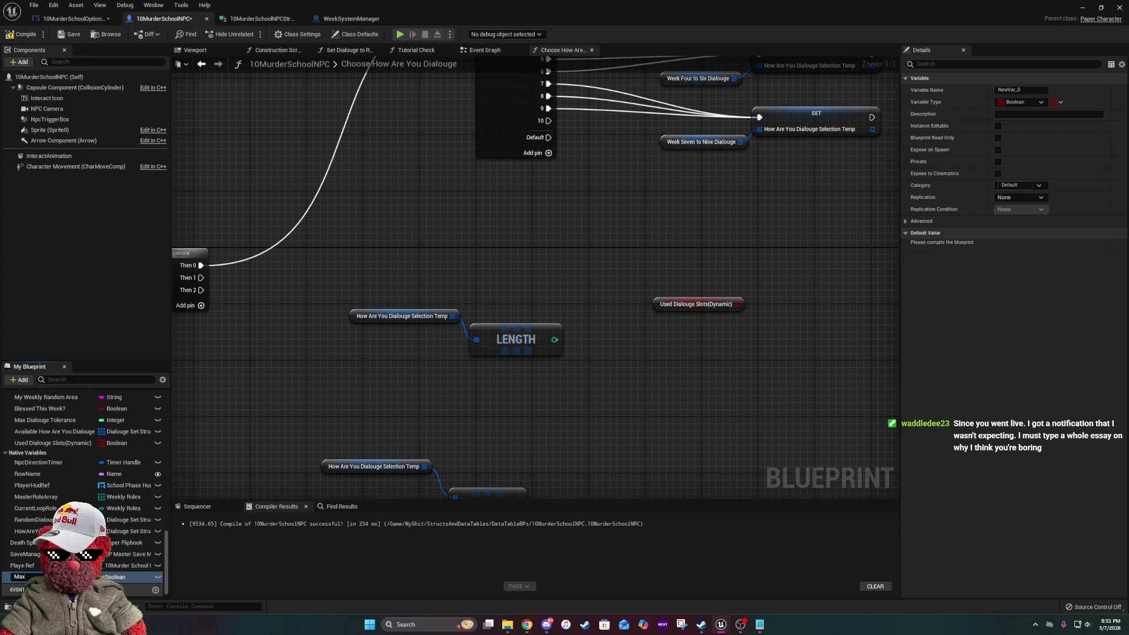
text(Dialo)
key(Return)
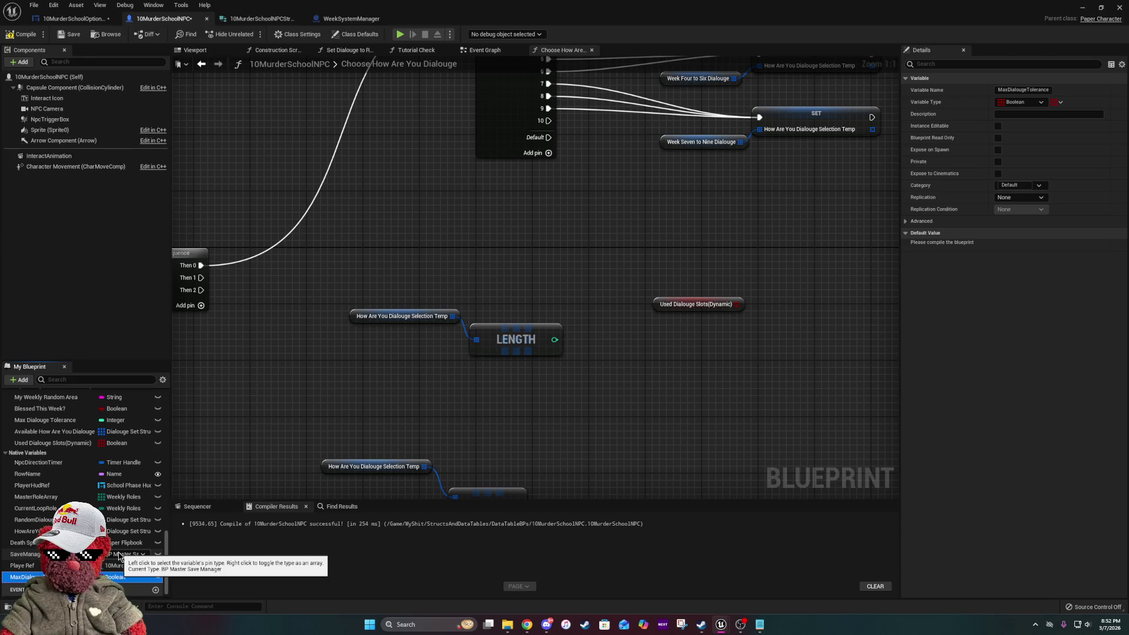
click(117, 577)
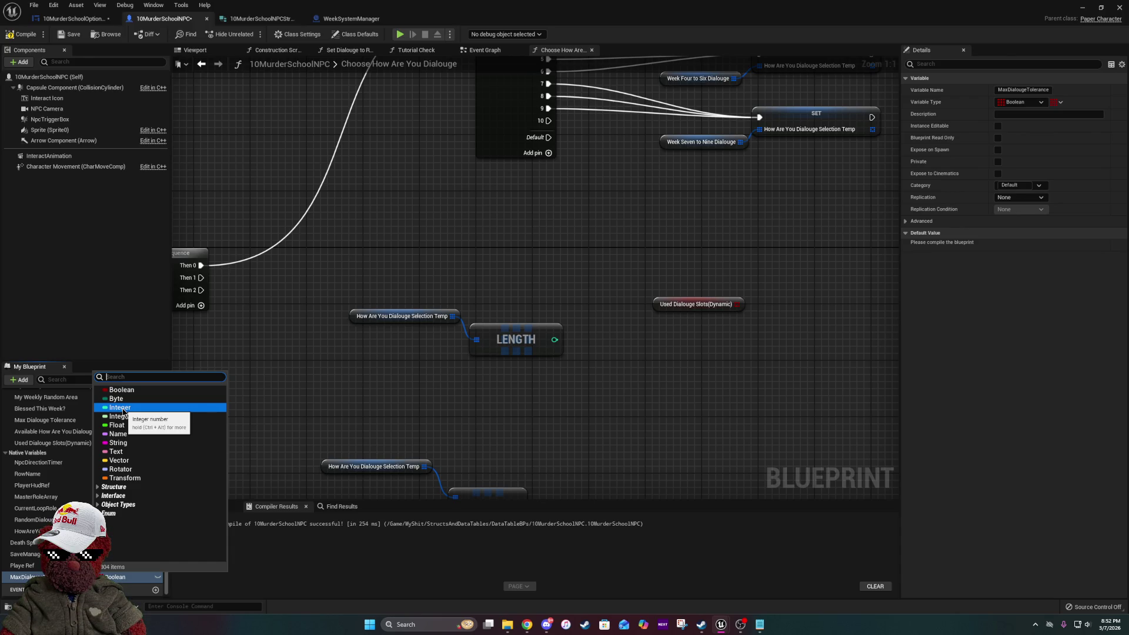
click(121, 408)
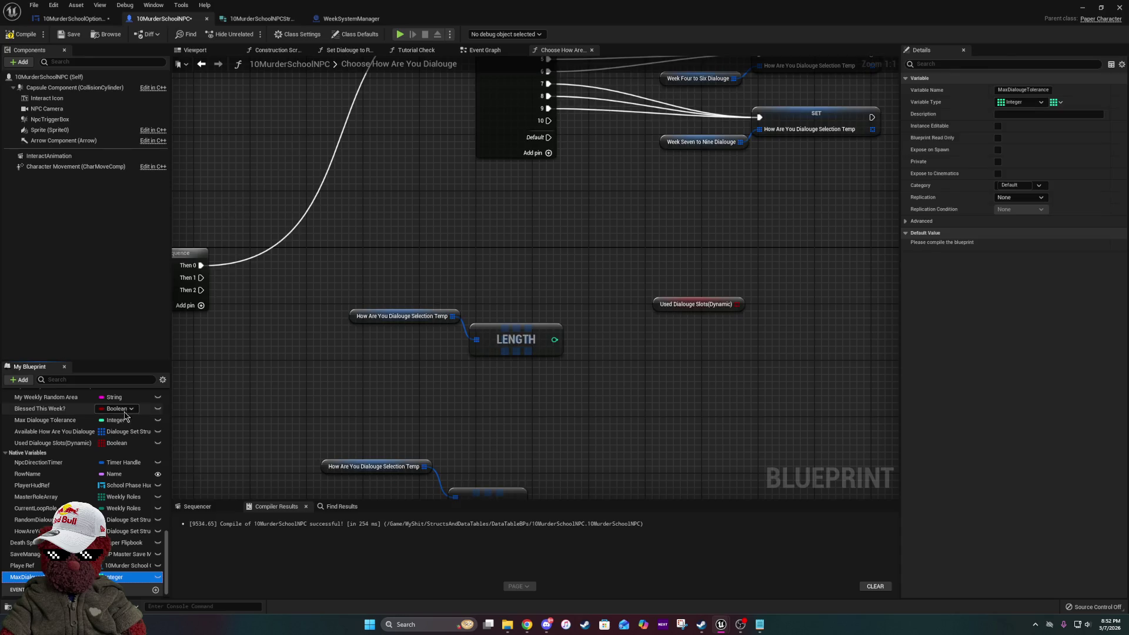
click(126, 576)
click(127, 577)
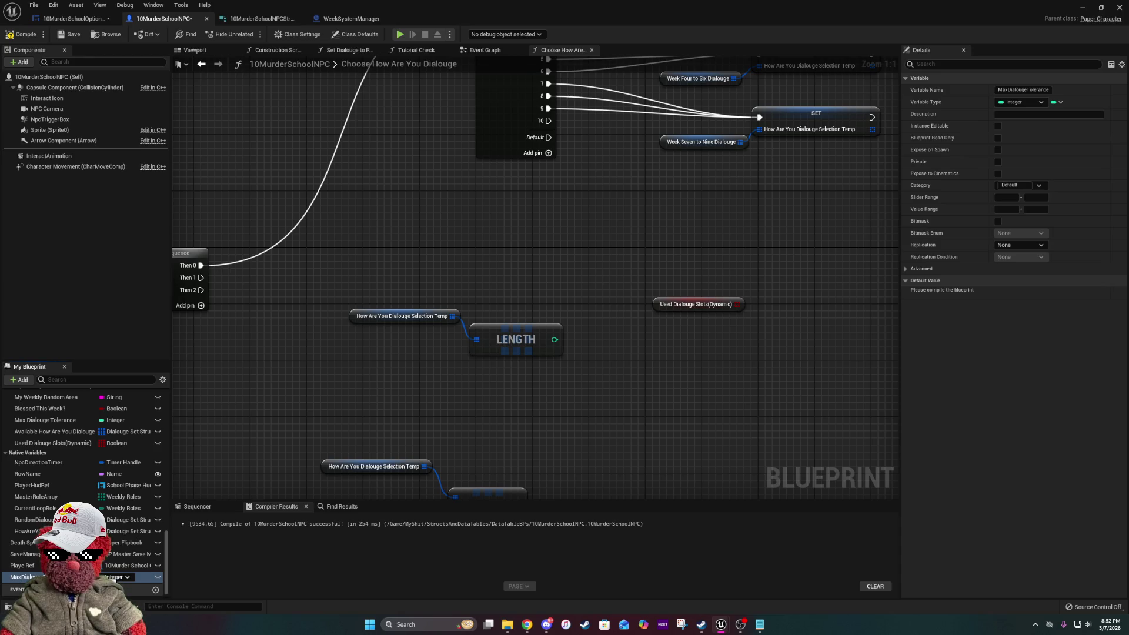
mouse_move(23, 577)
mouse_down()
mouse_move(104, 523)
mouse_move(68, 485)
mouse_move(53, 536)
mouse_up()
click(53, 542)
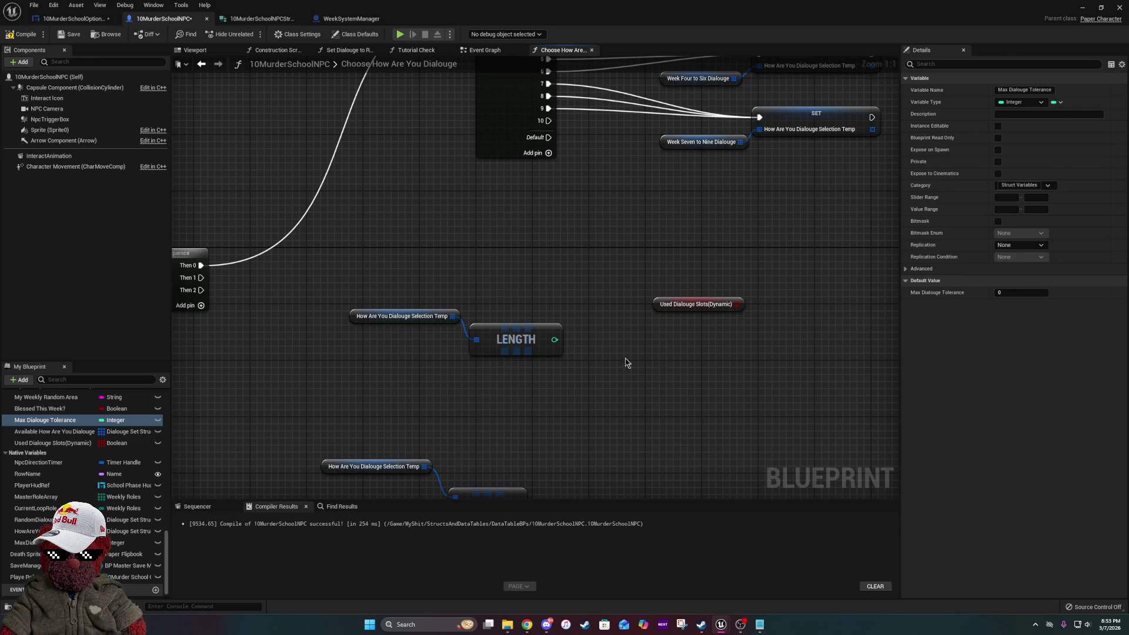
- Add a Resize node from the Used Dialouge Slots array
mouse_move(794, 405)
mouse_down()
mouse_move(661, 361)
mouse_move(597, 354)
mouse_up()
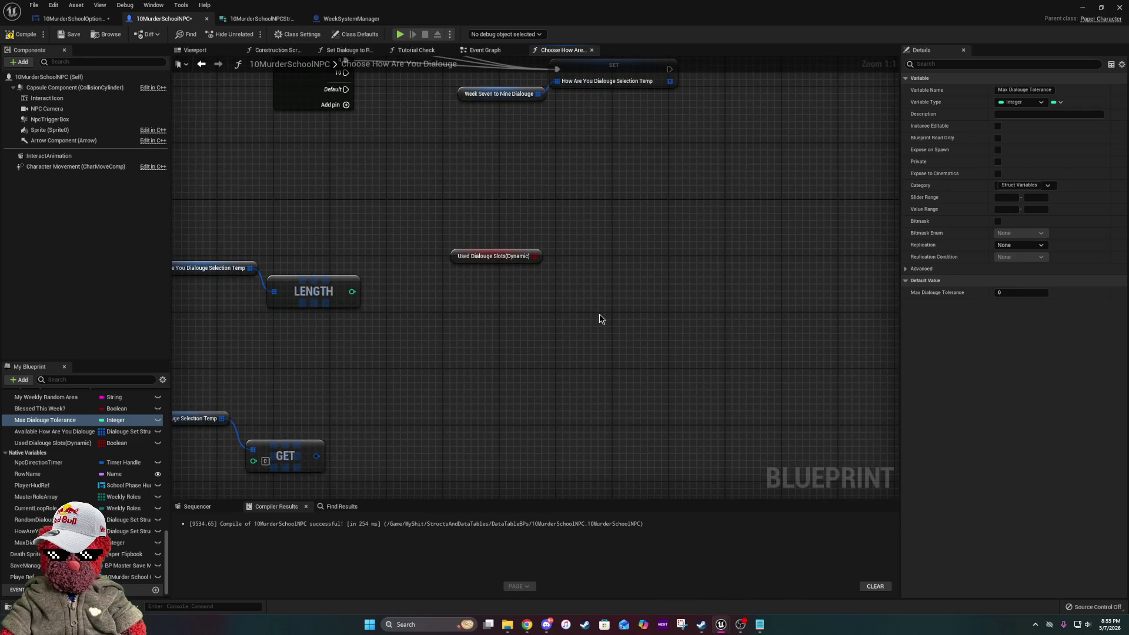
drag(536, 256, 557, 280)
text(res)
click(592, 327)
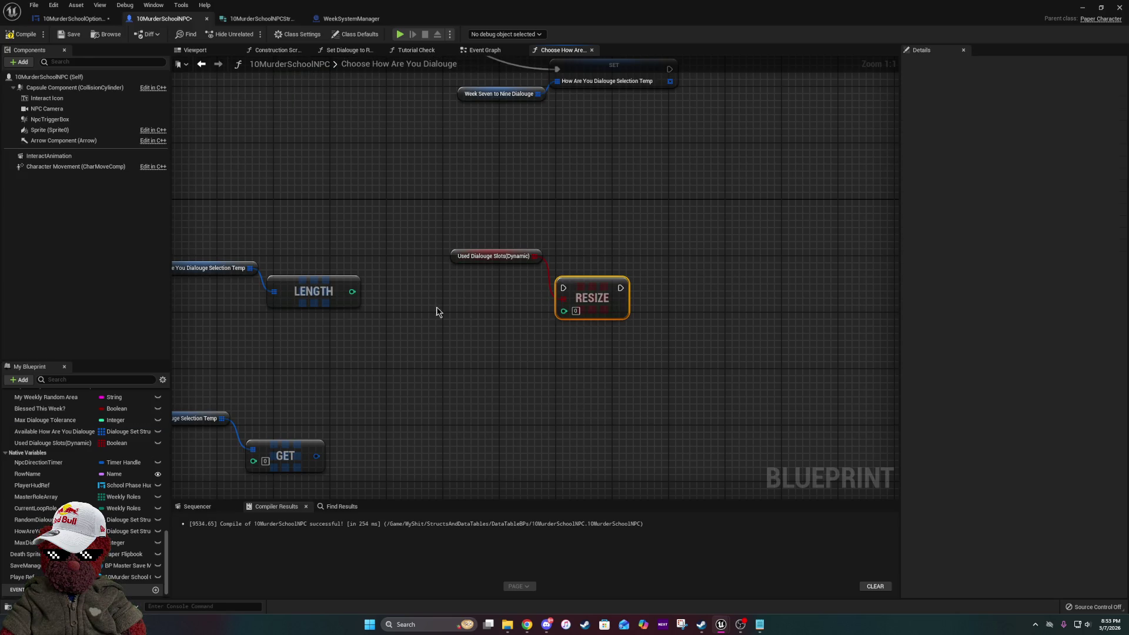
- Add a Max Dialouge Tolerance setter and wire Sequence Then 1 into it
mouse_move(45, 420)
mouse_down()
mouse_move(500, 276)
mouse_move(404, 297)
mouse_move(424, 311)
mouse_up()
click(457, 312)
mouse_move(562, 310)
mouse_down()
mouse_move(527, 287)
mouse_move(527, 261)
mouse_move(577, 254)
mouse_up()
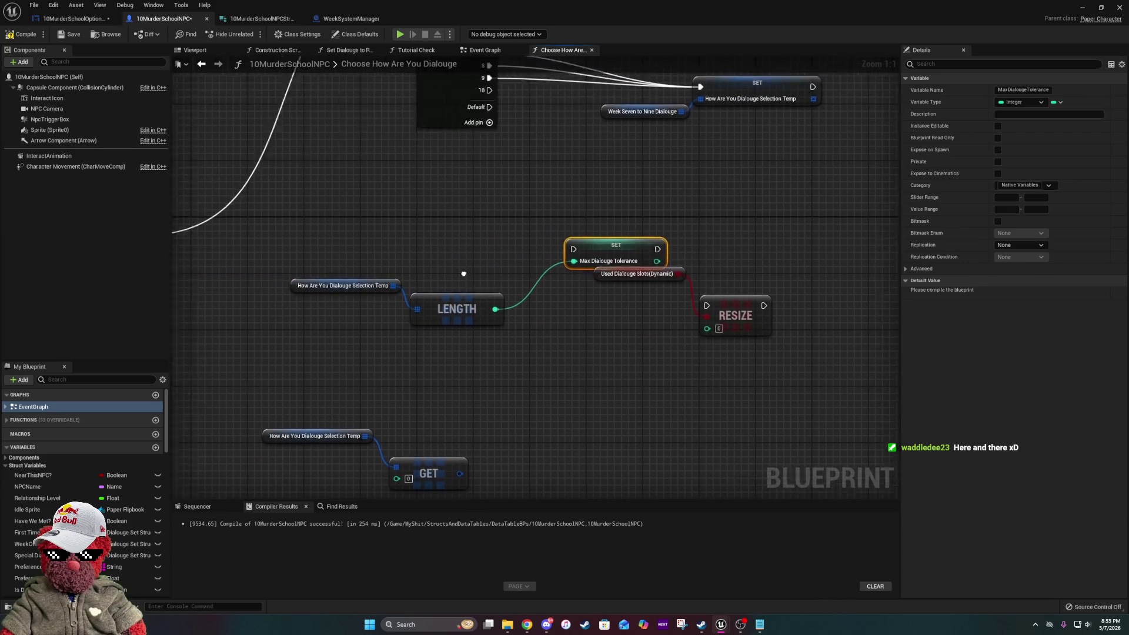
mouse_move(360, 268)
mouse_down()
mouse_move(866, 289)
mouse_move(791, 270)
mouse_up()
click(819, 266)
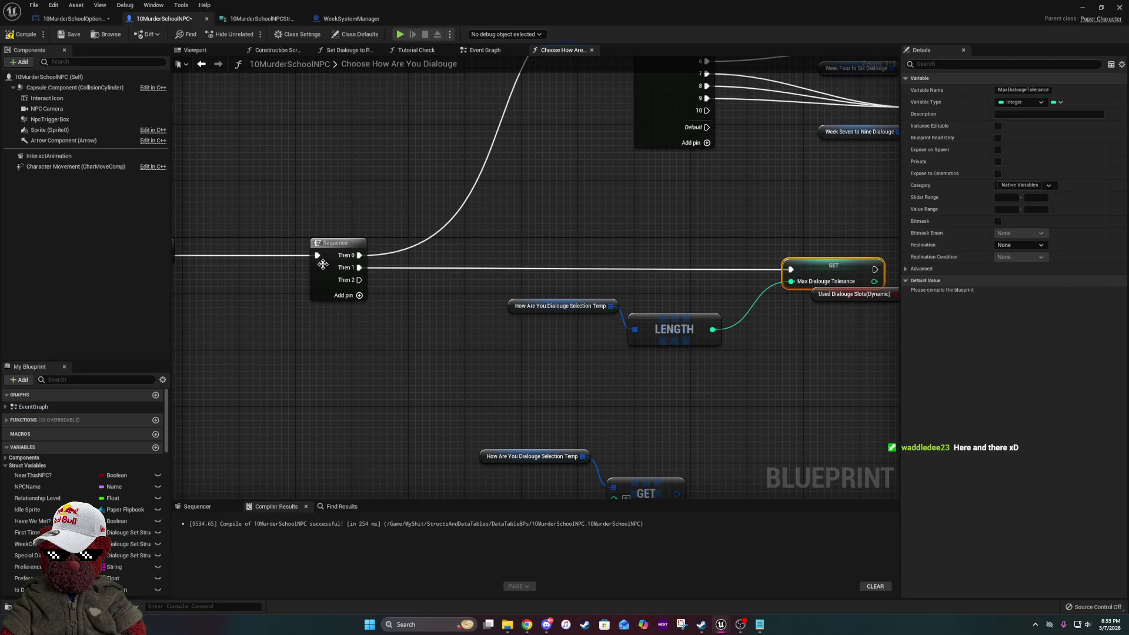
- Arrange Used Dialouge Slots and Resize beside the setter, then connect the setter to Resize
mouse_move(519, 366)
mouse_down()
mouse_move(425, 358)
mouse_move(350, 318)
mouse_up()
mouse_move(338, 270)
mouse_down()
mouse_move(446, 312)
mouse_move(482, 300)
mouse_up()
drag(601, 335, 403, 341)
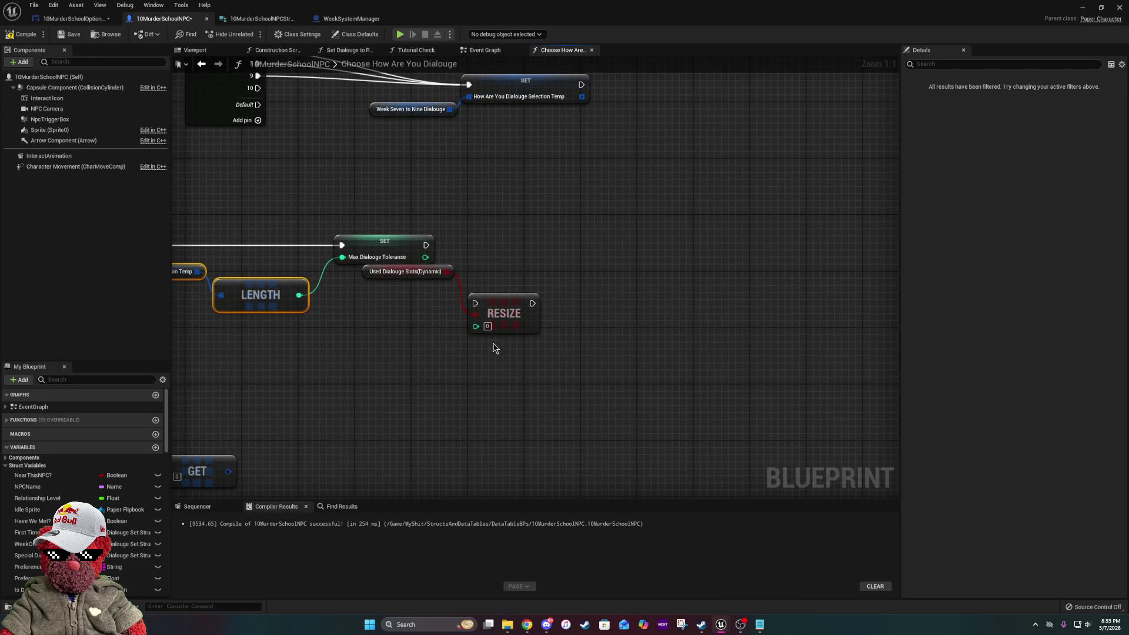
mouse_move(456, 273)
mouse_down()
mouse_move(459, 323)
mouse_move(460, 294)
mouse_move(601, 265)
mouse_move(616, 240)
mouse_move(645, 257)
mouse_move(604, 248)
mouse_up()
ctrl+click(479, 316)
mouse_move(658, 273)
mouse_down()
mouse_move(409, 281)
mouse_move(643, 307)
mouse_move(650, 288)
mouse_up()
- Wire the setter's exec and value into Resize, then shift the LENGTH, SET and Resize nodes left
click(546, 221)
mouse_move(547, 222)
mouse_down()
mouse_move(682, 275)
mouse_move(631, 283)
mouse_up()
click(657, 247)
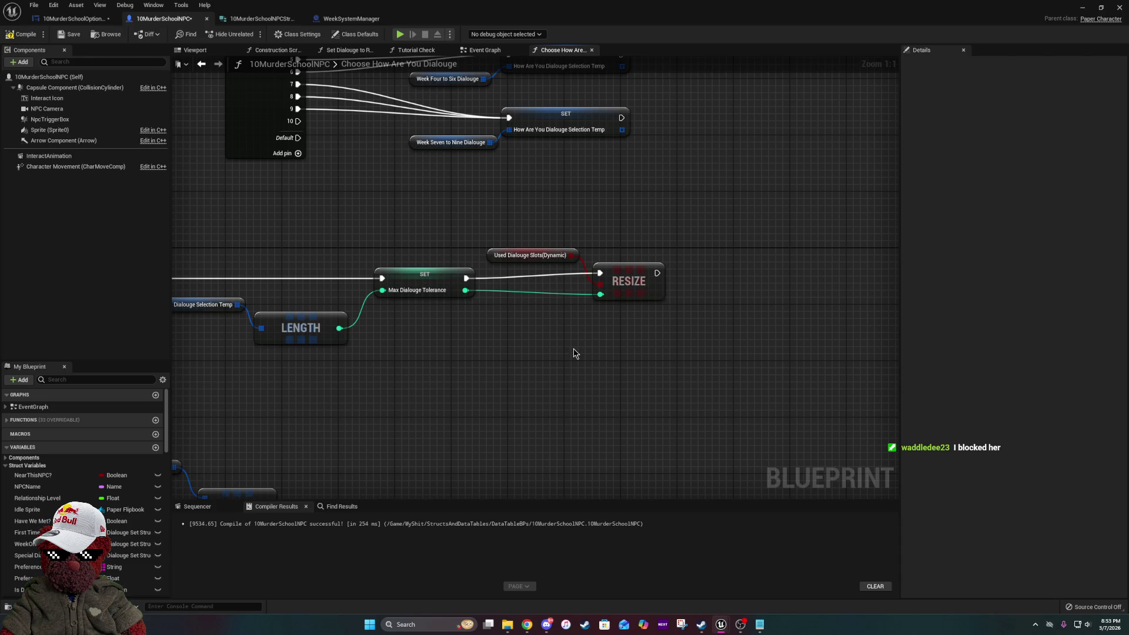
mouse_move(414, 337)
mouse_down()
mouse_move(719, 337)
mouse_move(525, 316)
mouse_up()
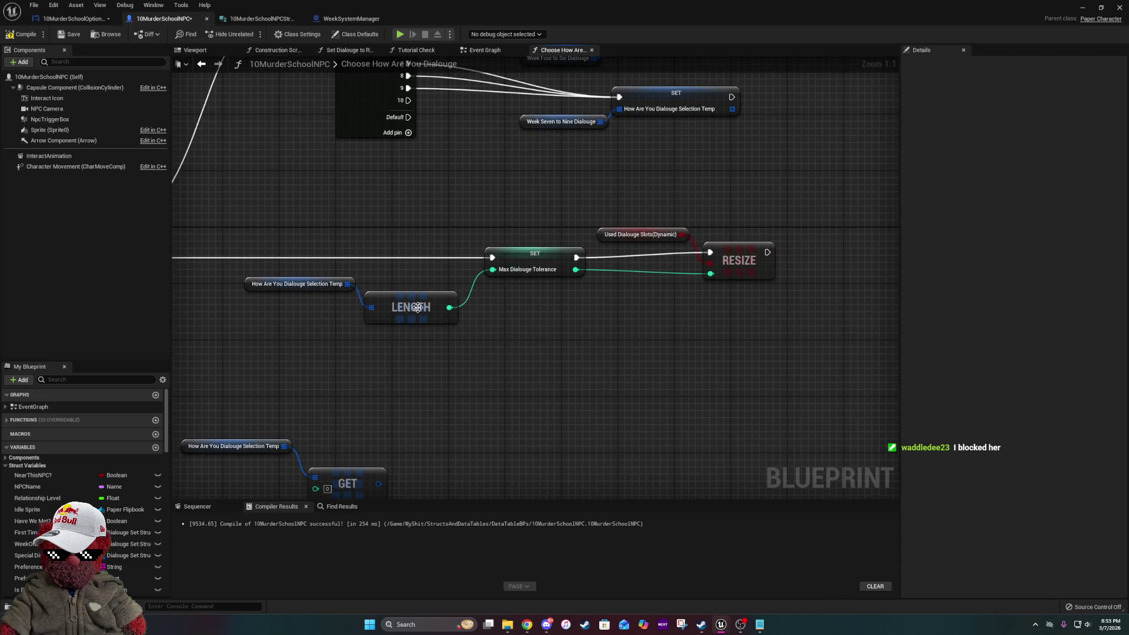
drag(272, 214, 835, 365)
drag(747, 262, 712, 261)
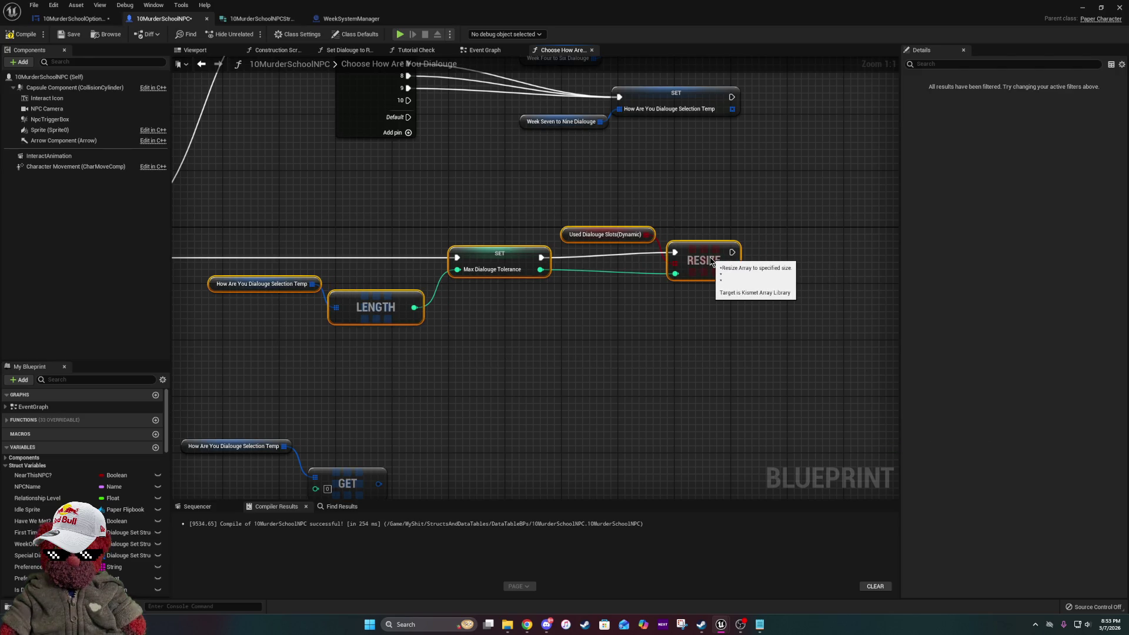
click(527, 375)
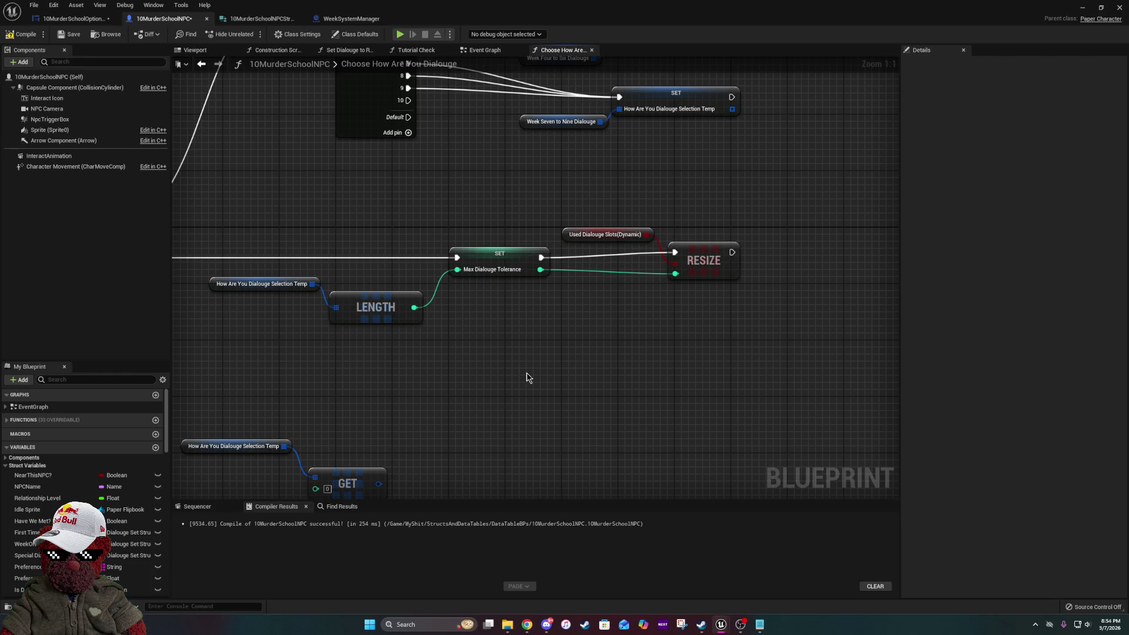
- Look over the Sequence, Select and Resize nodes, then leave for the level editor
mouse_move(527, 372)
mouse_down()
mouse_move(796, 345)
mouse_move(710, 331)
mouse_up()
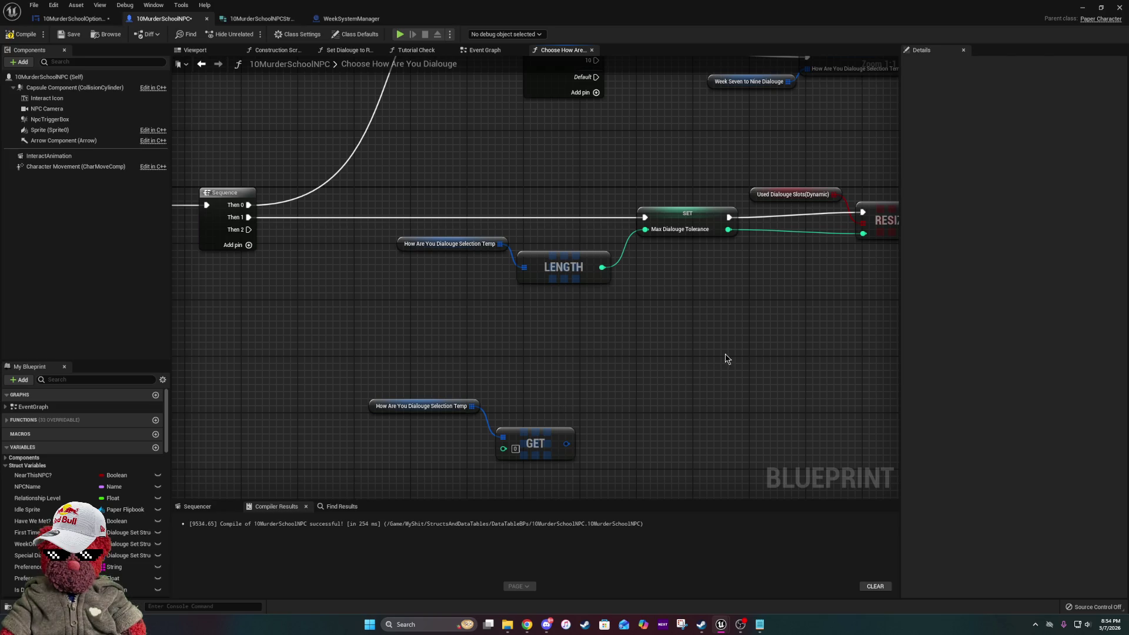
mouse_move(400, 362)
mouse_down()
mouse_move(555, 441)
mouse_move(576, 420)
mouse_up()
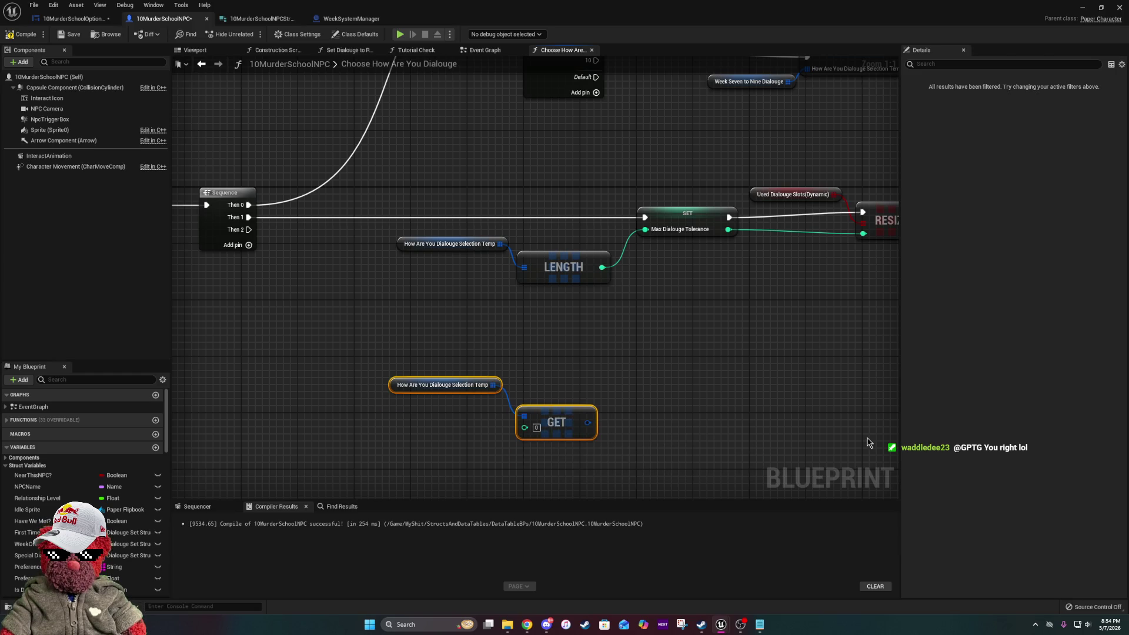
mouse_move(749, 476)
mouse_down()
mouse_move(695, 505)
mouse_move(716, 601)
mouse_move(739, 407)
mouse_up()
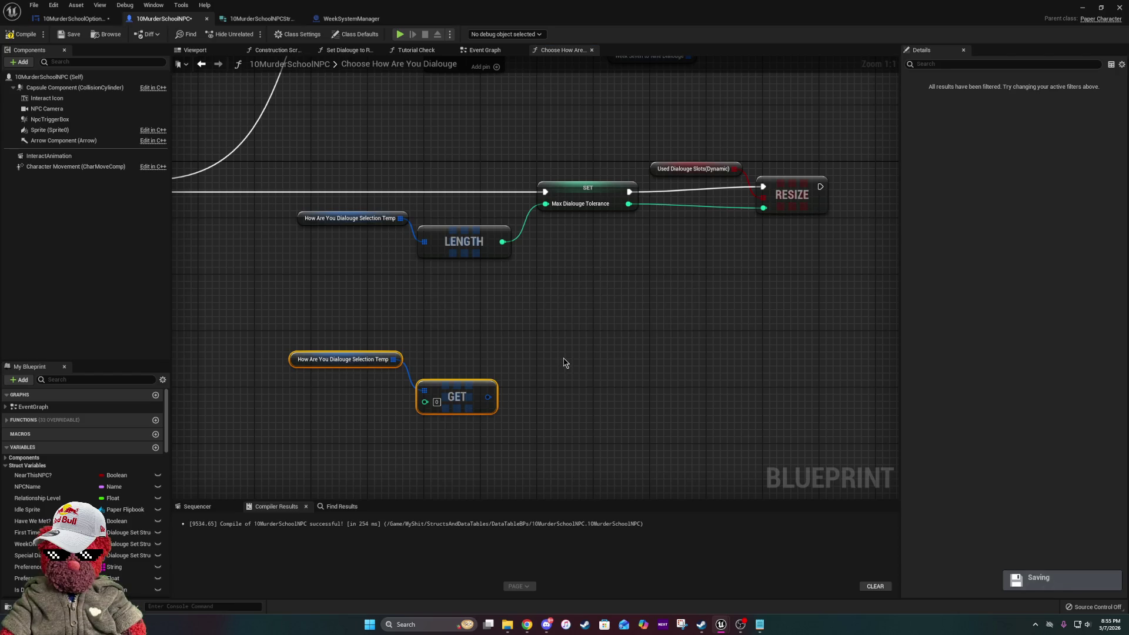
mouse_move(465, 349)
mouse_down()
mouse_move(572, 350)
mouse_move(398, 366)
mouse_up()
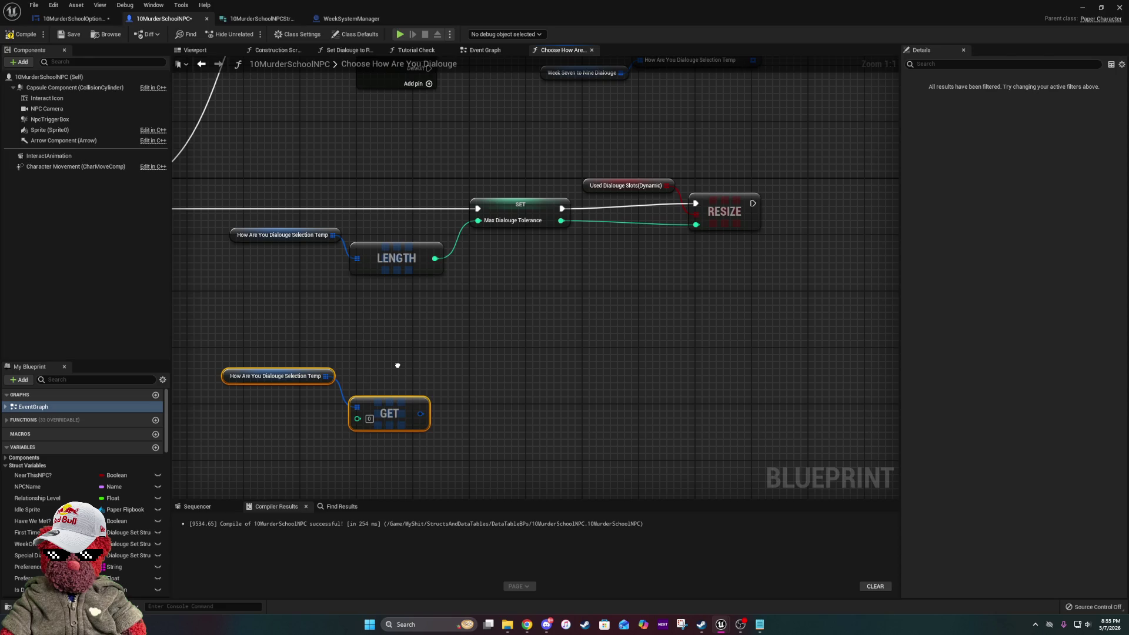
mouse_move(398, 365)
mouse_down()
mouse_move(555, 287)
mouse_move(373, 433)
mouse_up()
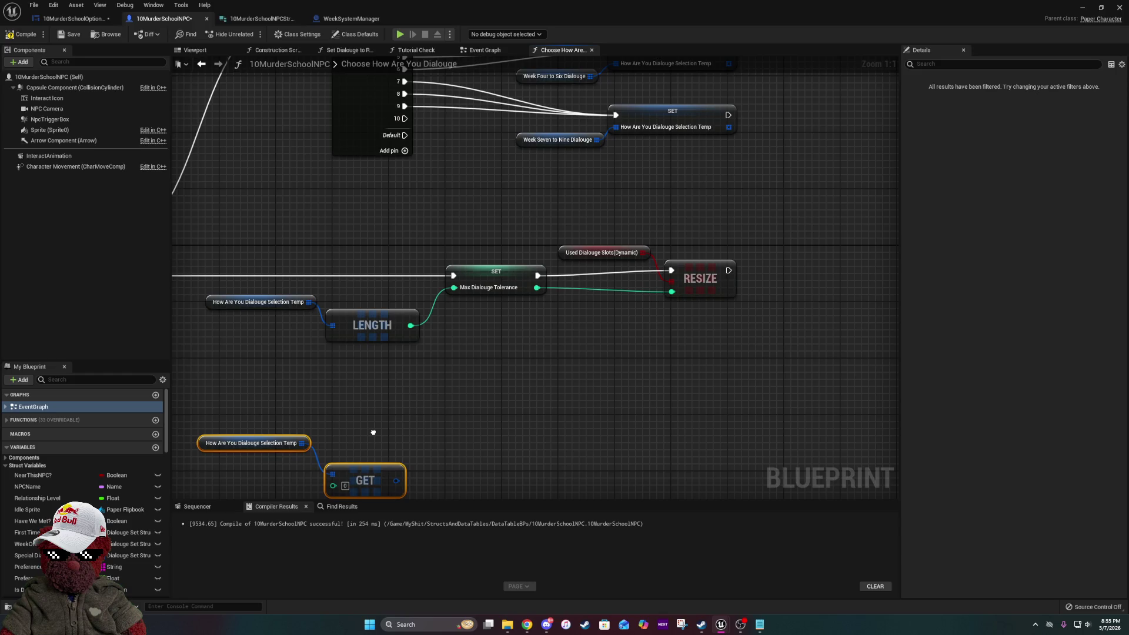
scroll(373, 433, down, 2)
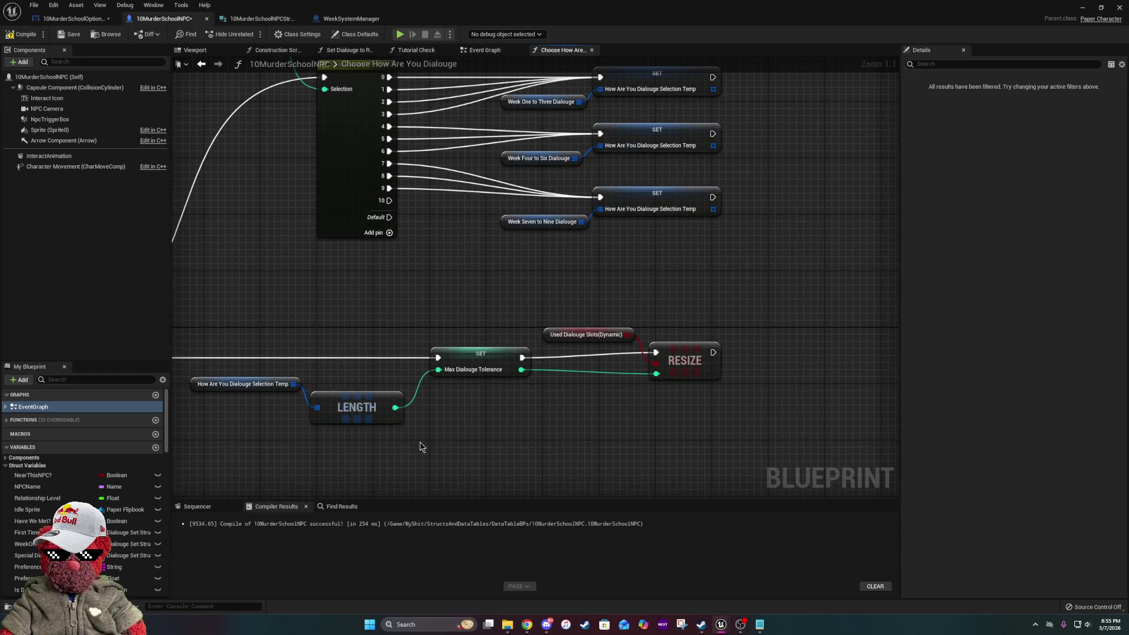
scroll(411, 461, up, 2)
mouse_move(518, 383)
mouse_down()
mouse_move(504, 371)
mouse_move(617, 173)
mouse_up()
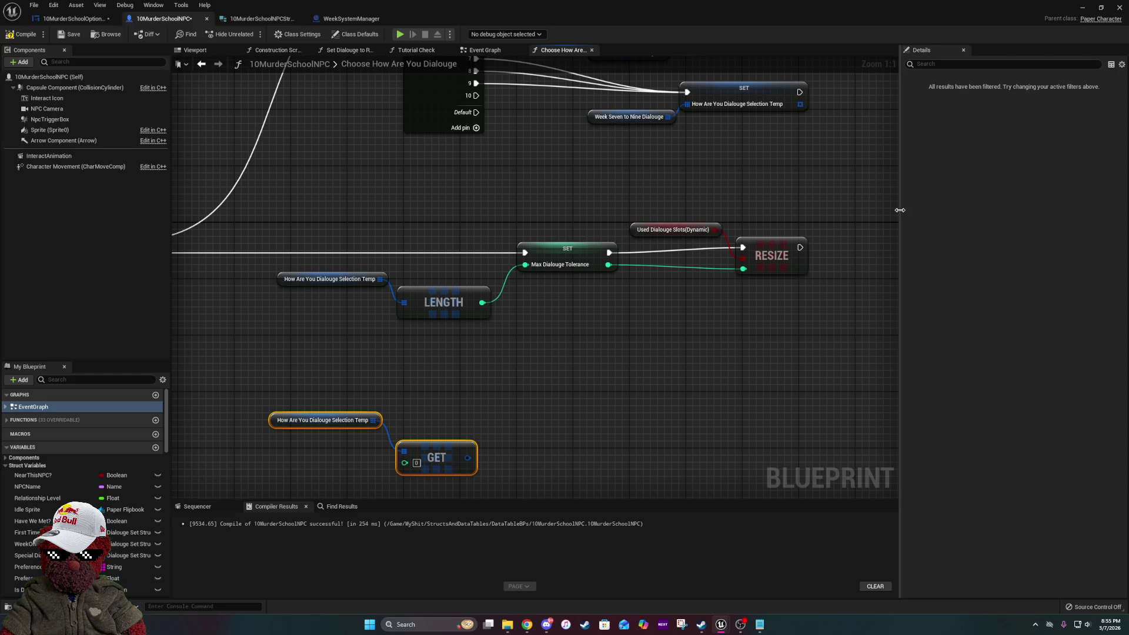
mouse_move(356, 361)
mouse_down()
mouse_move(601, 320)
mouse_move(436, 264)
mouse_move(345, 277)
mouse_move(325, 306)
mouse_up()
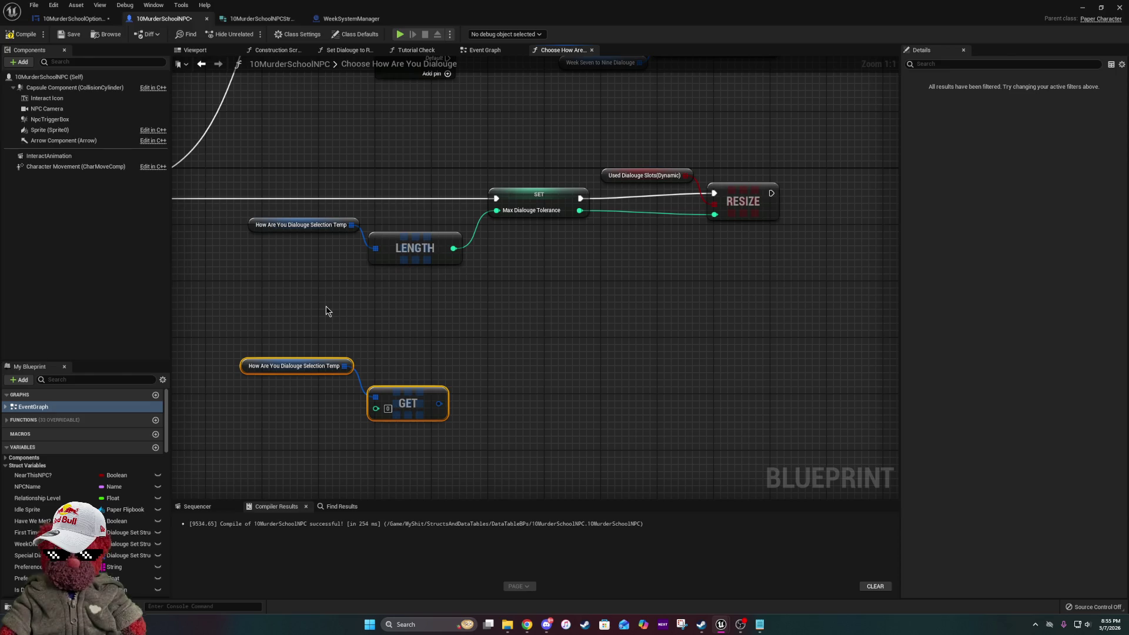
mouse_move(325, 305)
mouse_down()
mouse_move(617, 225)
mouse_move(339, 243)
mouse_up()
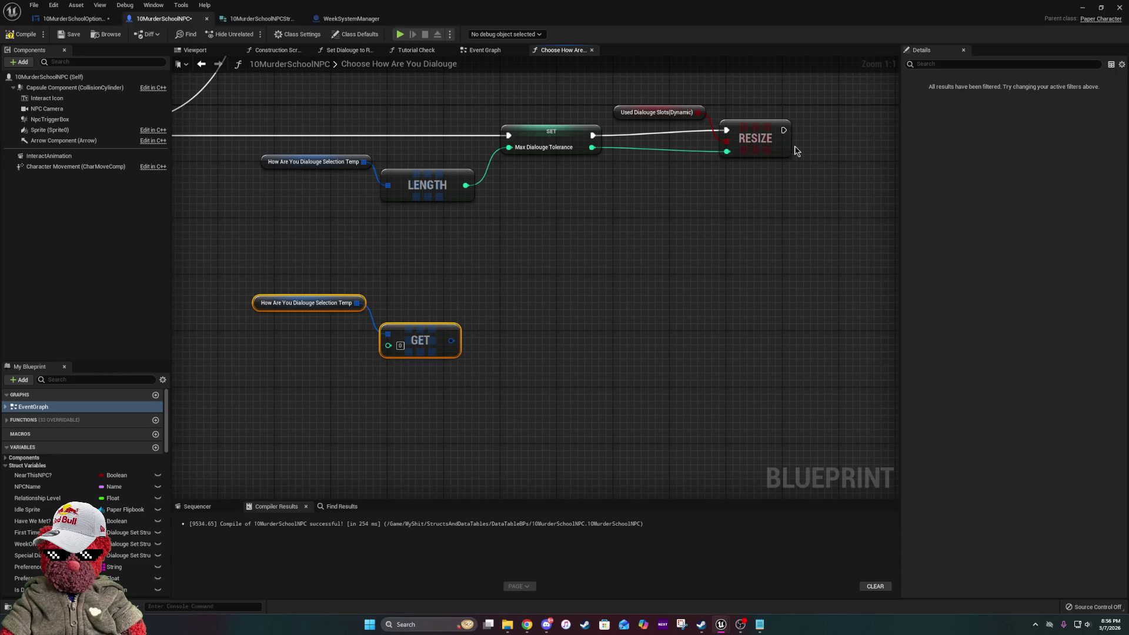
click(560, 315)
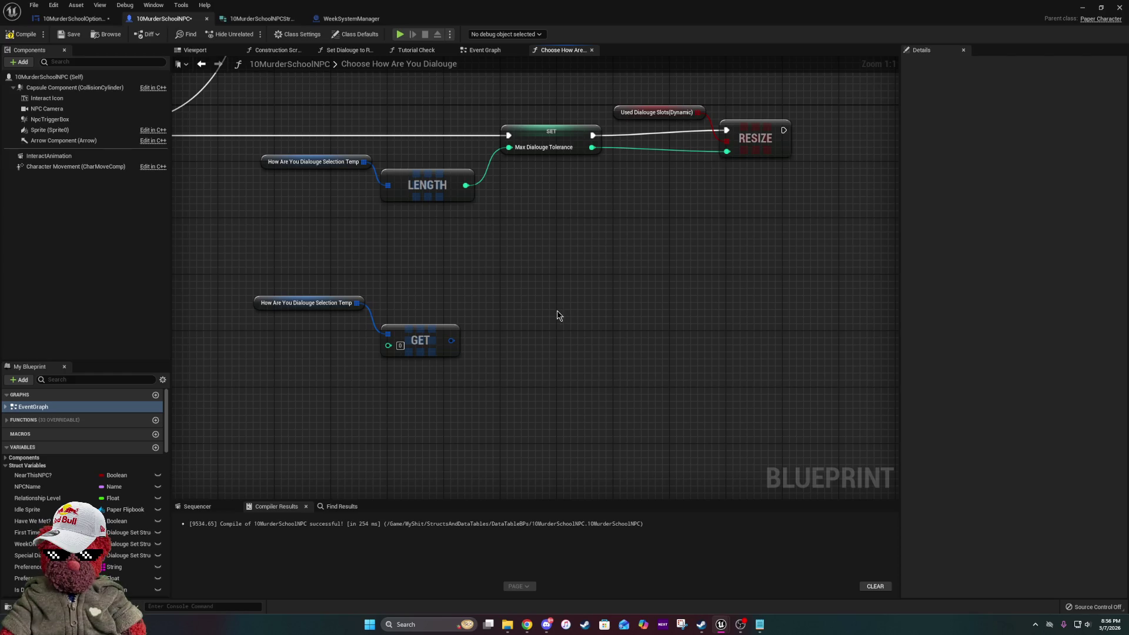
mouse_move(580, 269)
mouse_down()
mouse_move(656, 306)
mouse_move(429, 329)
mouse_up()
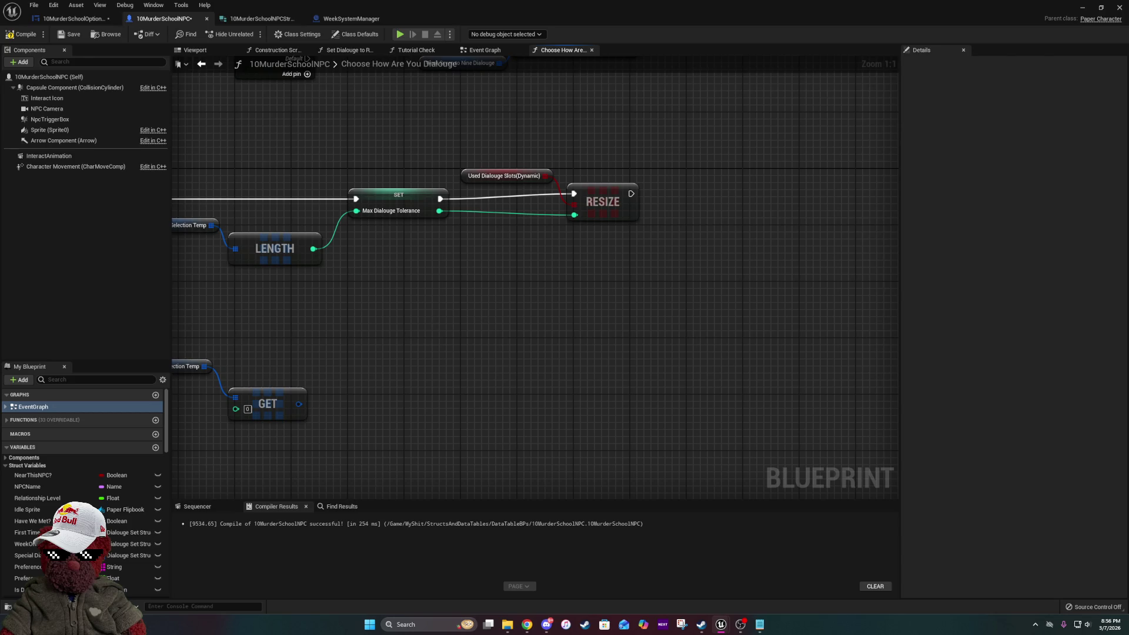
key(alt+Tab)
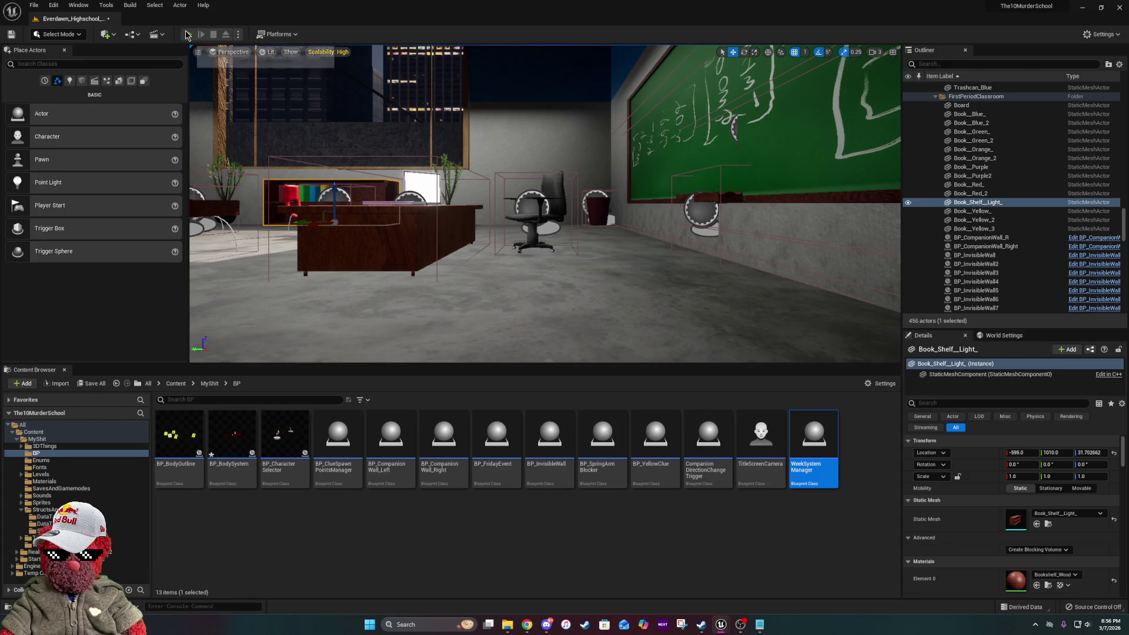
- Start a Play-in-Editor session of the Everdawn Highschool classroom level
click(186, 35)
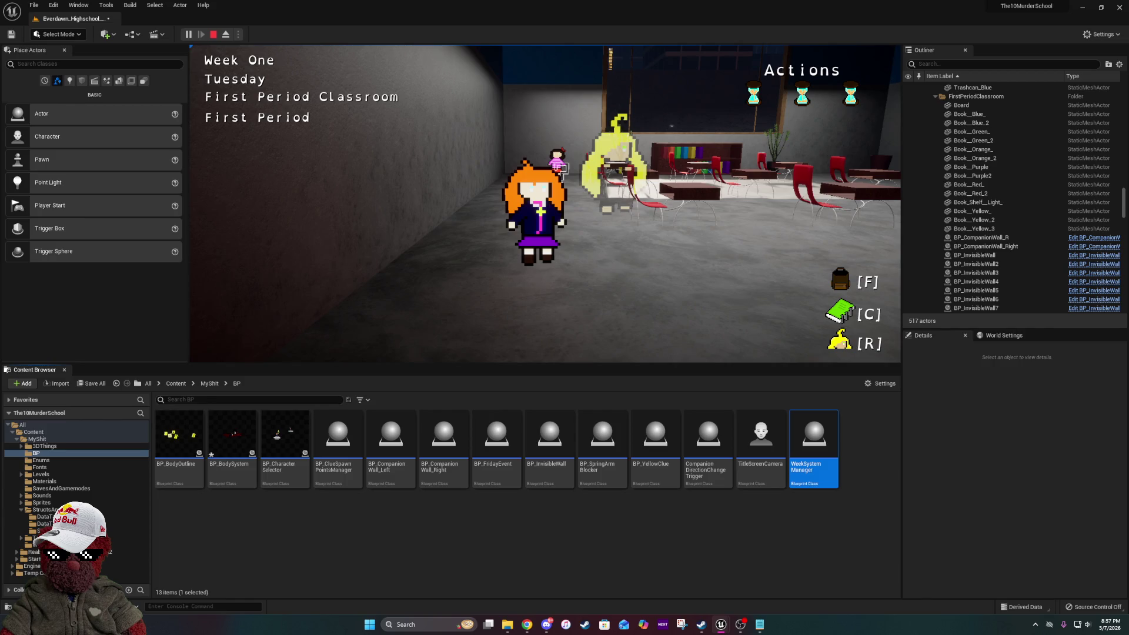
- Pick a classroom choice, continue the companion's dialogue, and confirm moving to the cafeteria
click(545, 204)
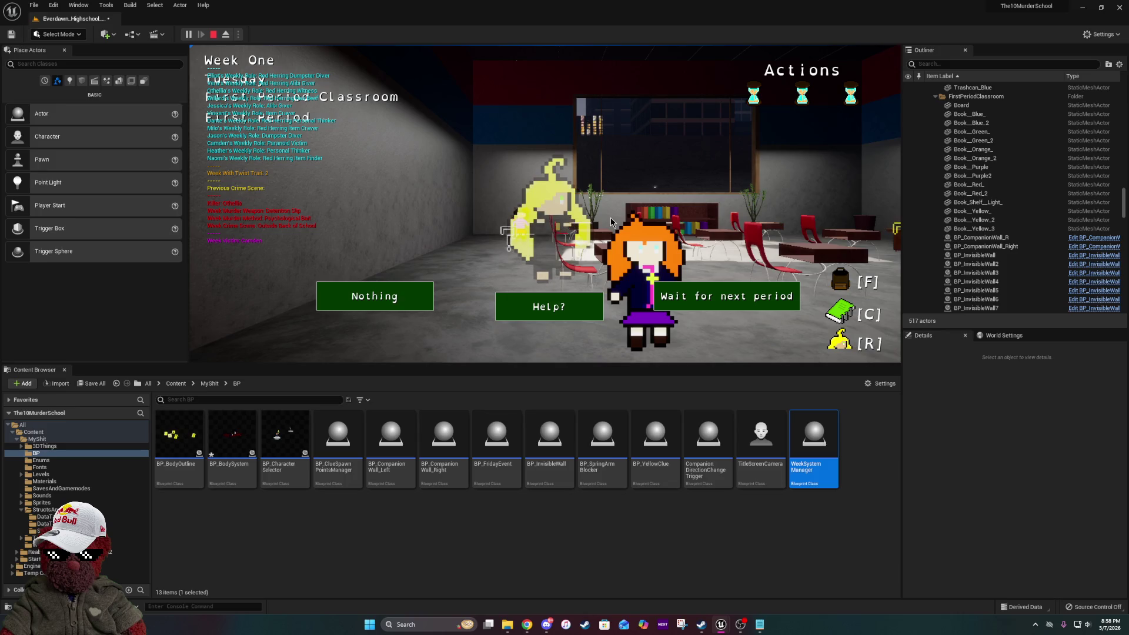
click(374, 296)
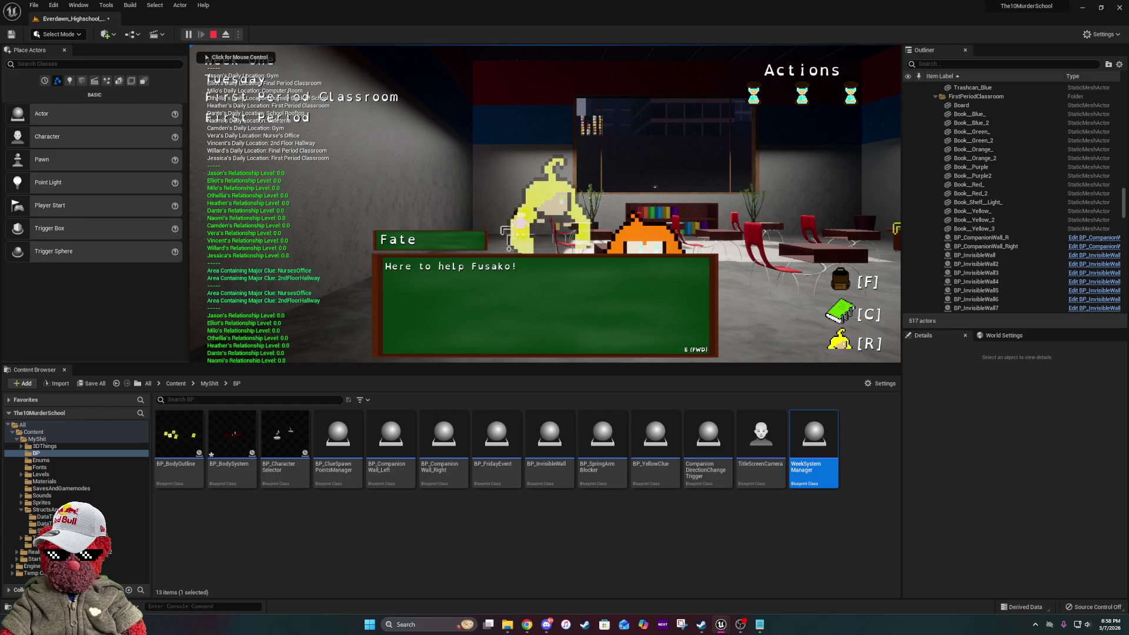
click(764, 297)
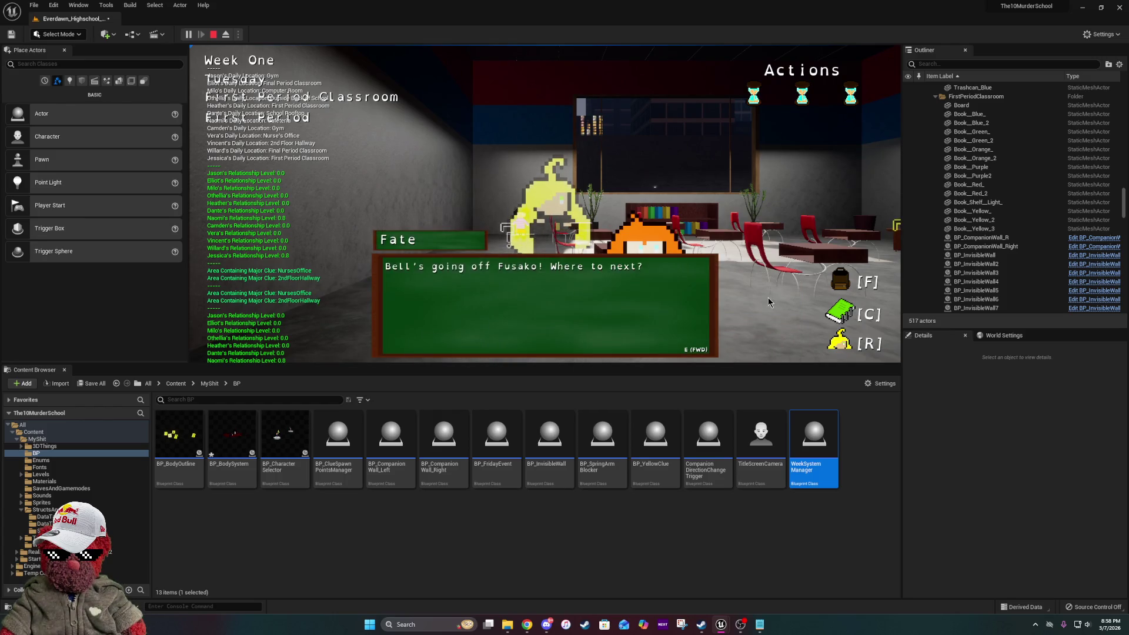
click(559, 249)
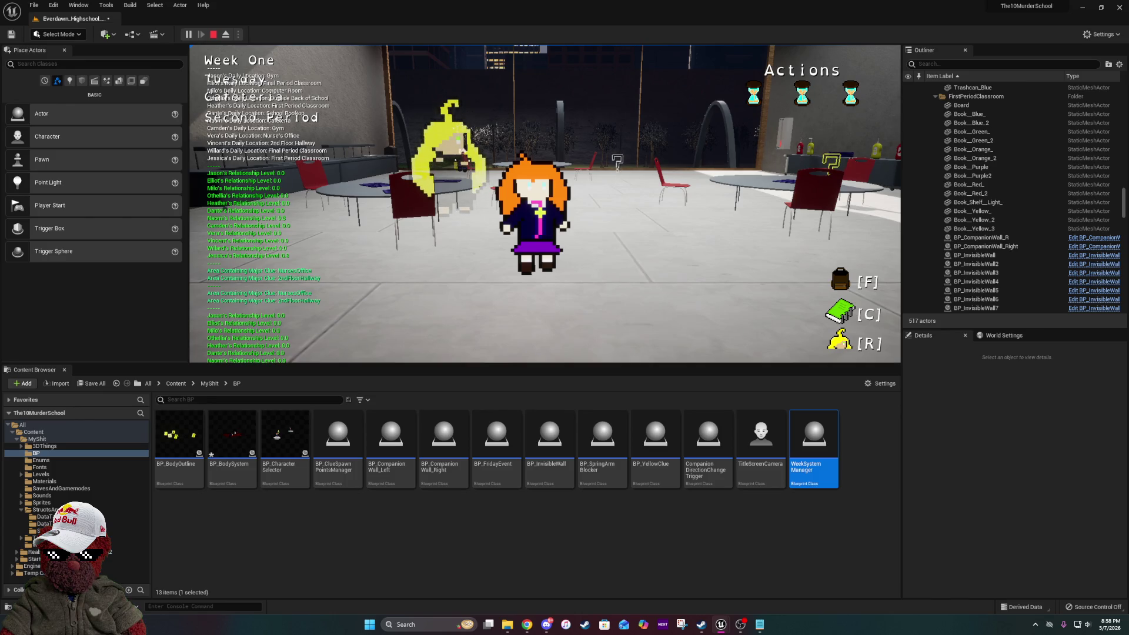
- Walk up to the dark-haired student and ask 'How are you?'
key(w)
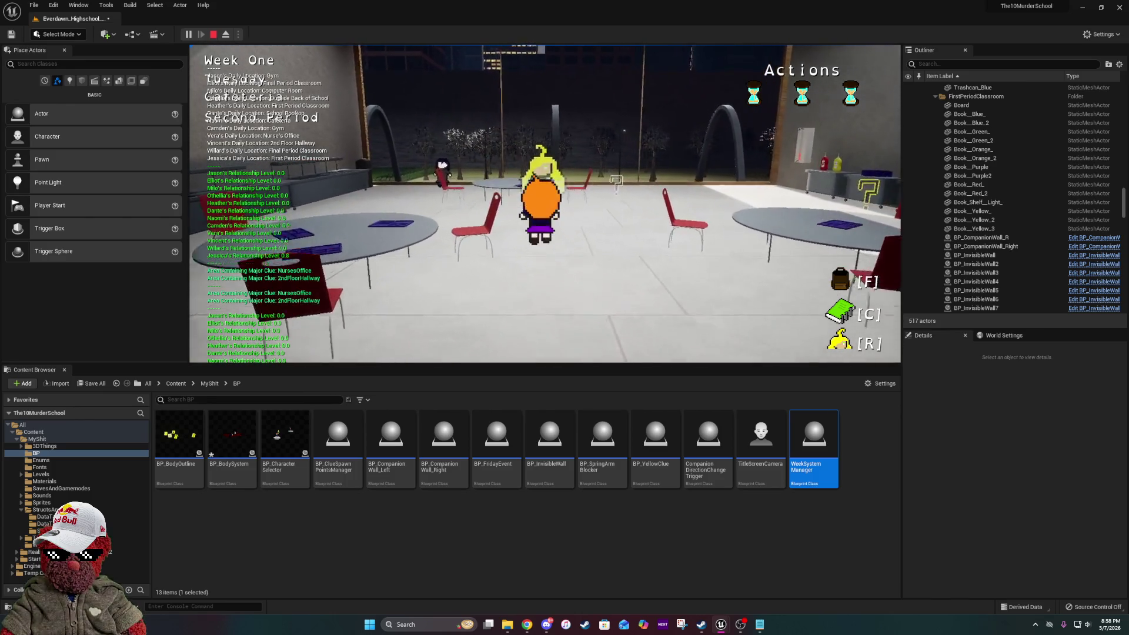
key(w)
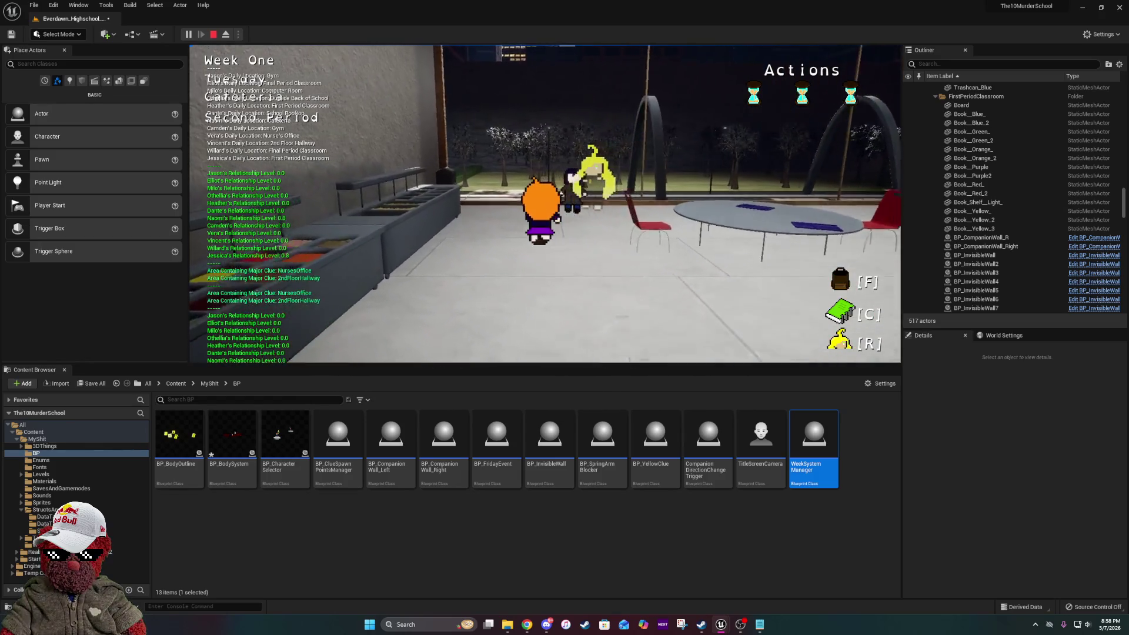
key(w)
key(e)
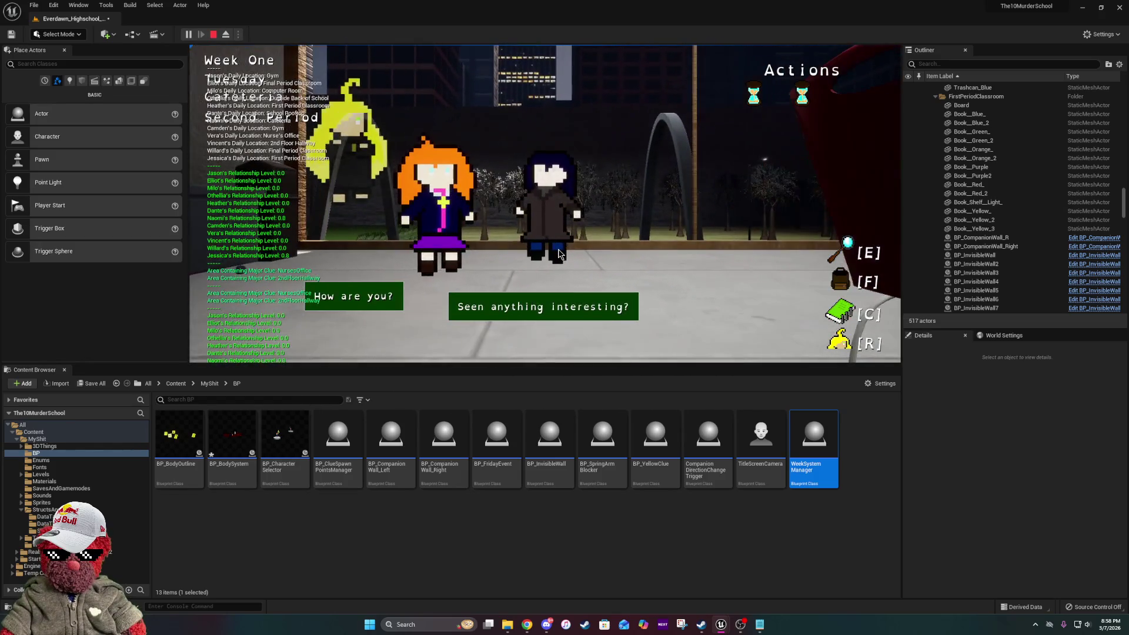
click(369, 288)
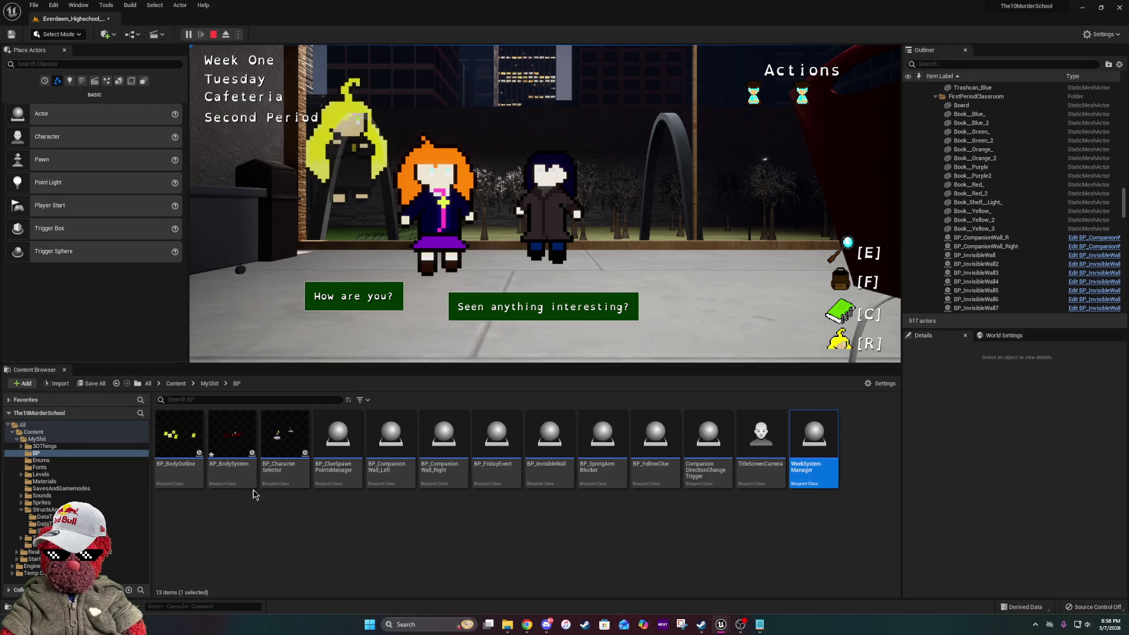
- Browse to StructsAndDataTables > DataTables, ask 'Seen anything interesting?', and stop playing
click(209, 383)
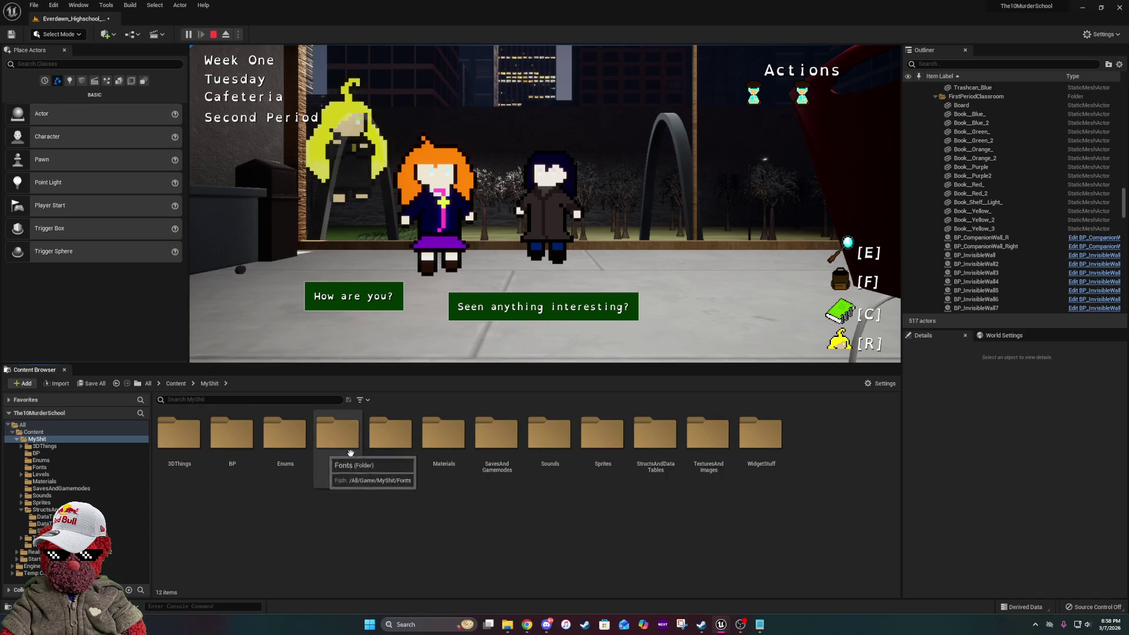
double_click(659, 462)
double_click(210, 460)
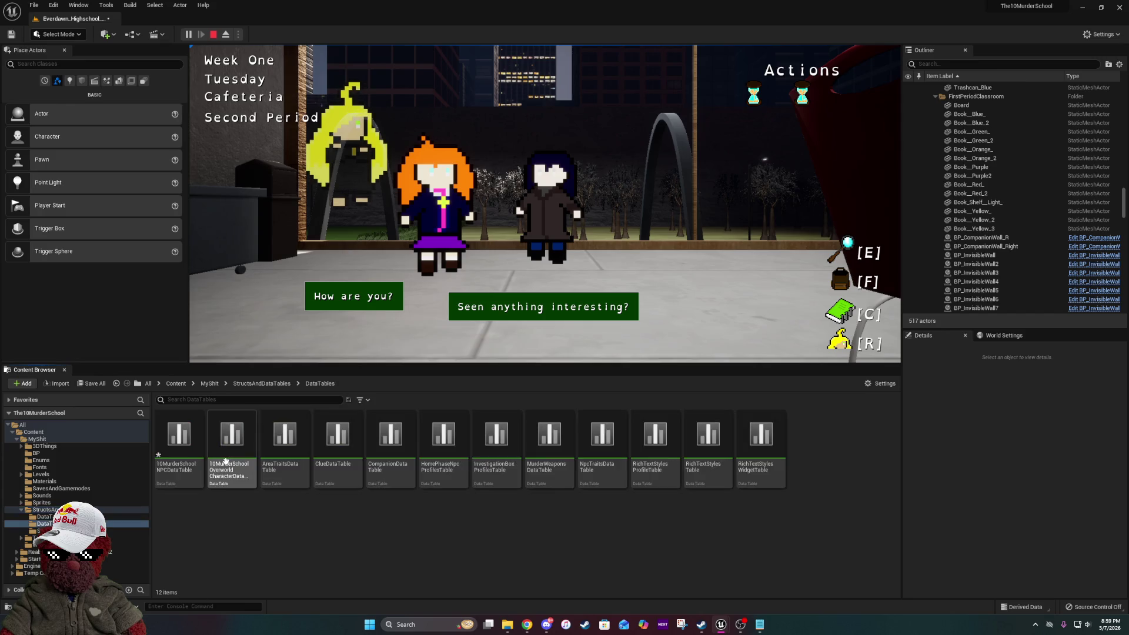
click(178, 465)
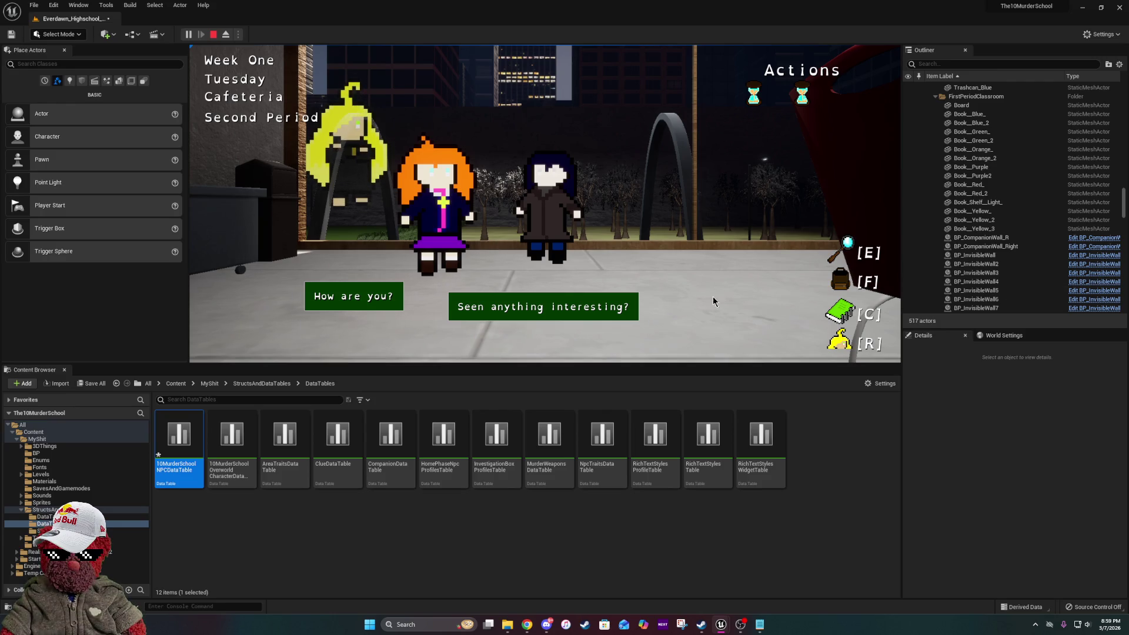
click(607, 319)
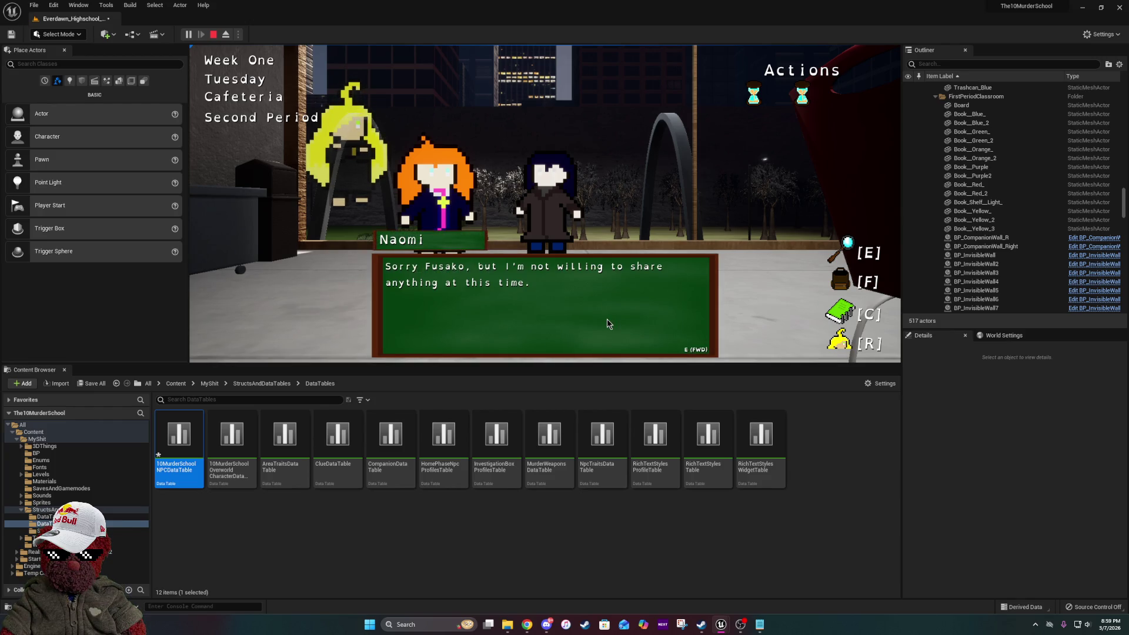
key(Escape)
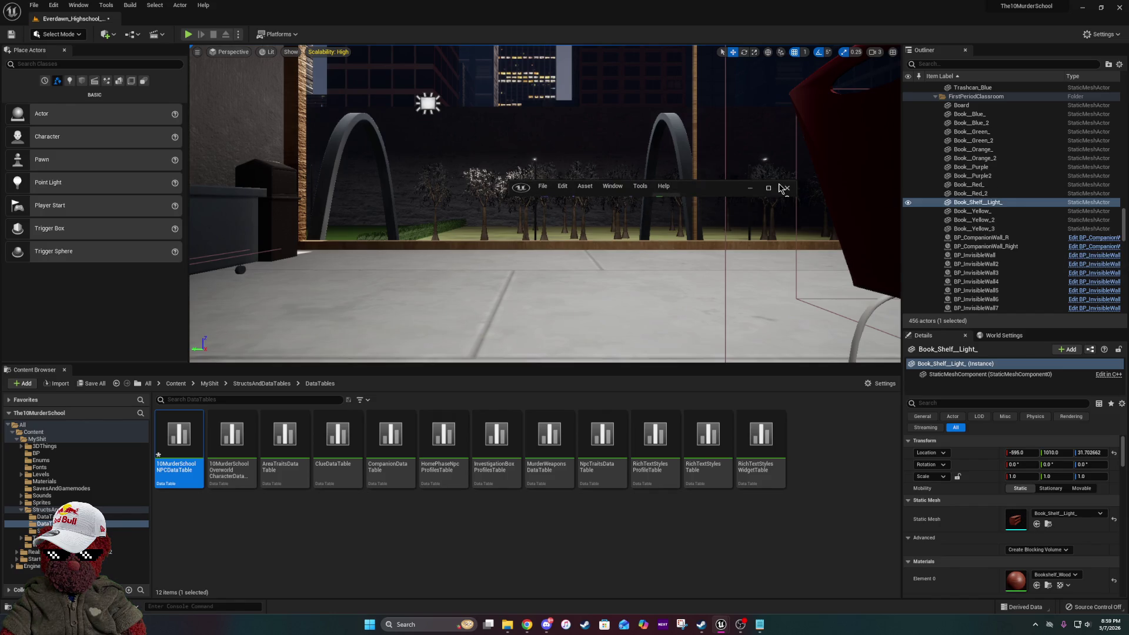
- Open the NPC data table and bring up the StatInitialization event in 10MurderSchoolNPC
double_click(179, 438)
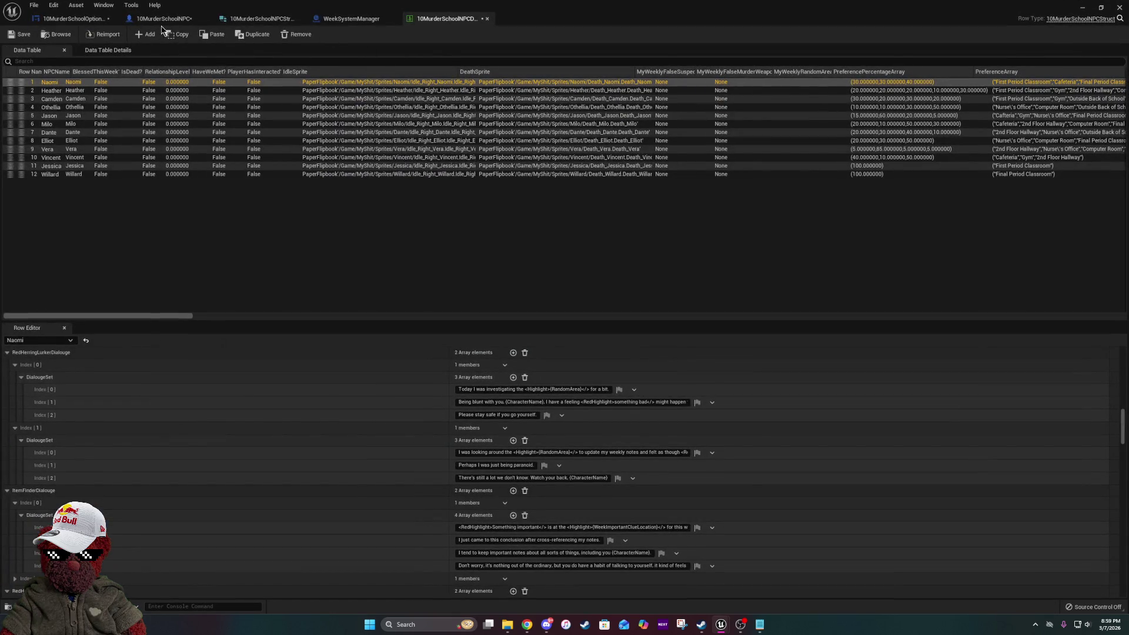
click(157, 26)
drag(606, 268, 246, 269)
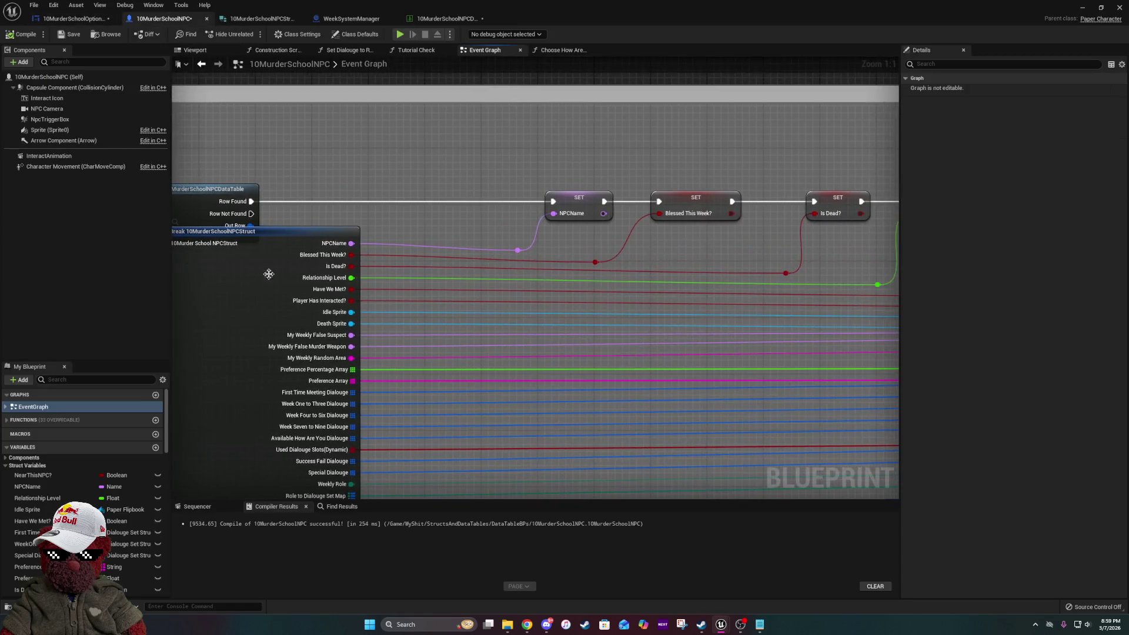
scroll(488, 298, down, 6)
scroll(404, 336, up, 3)
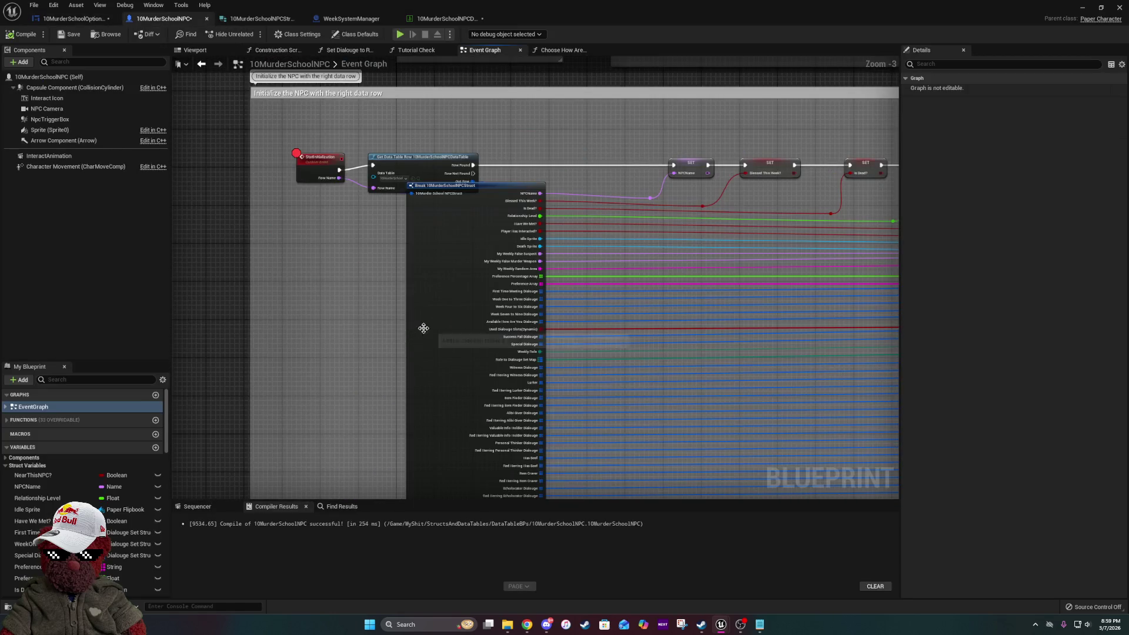
click(425, 343)
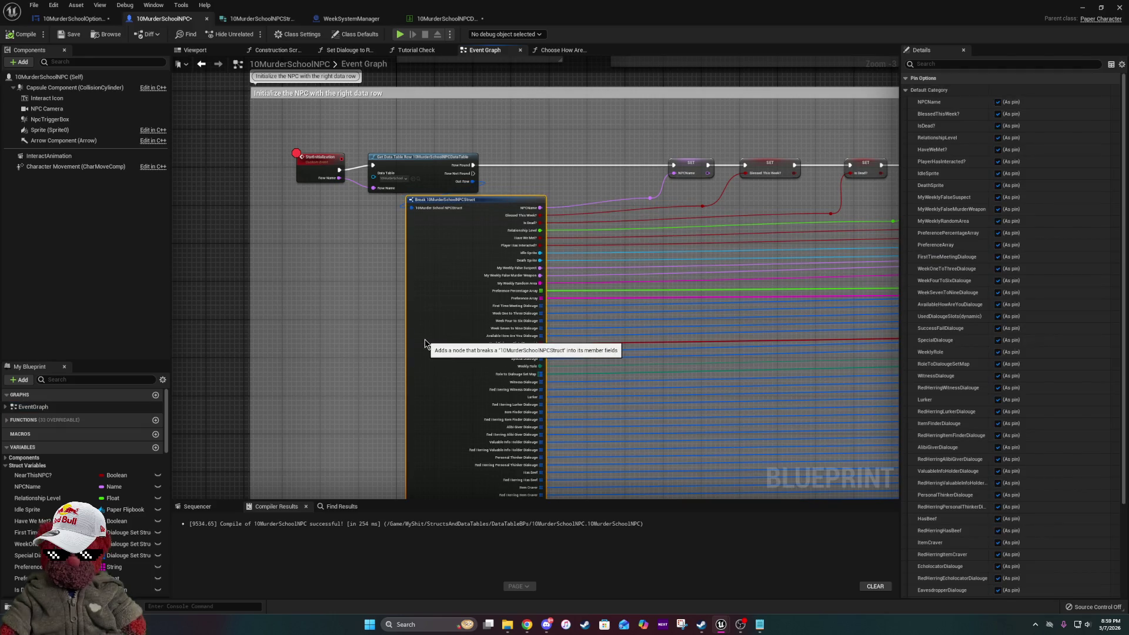
drag(424, 339, 664, 314)
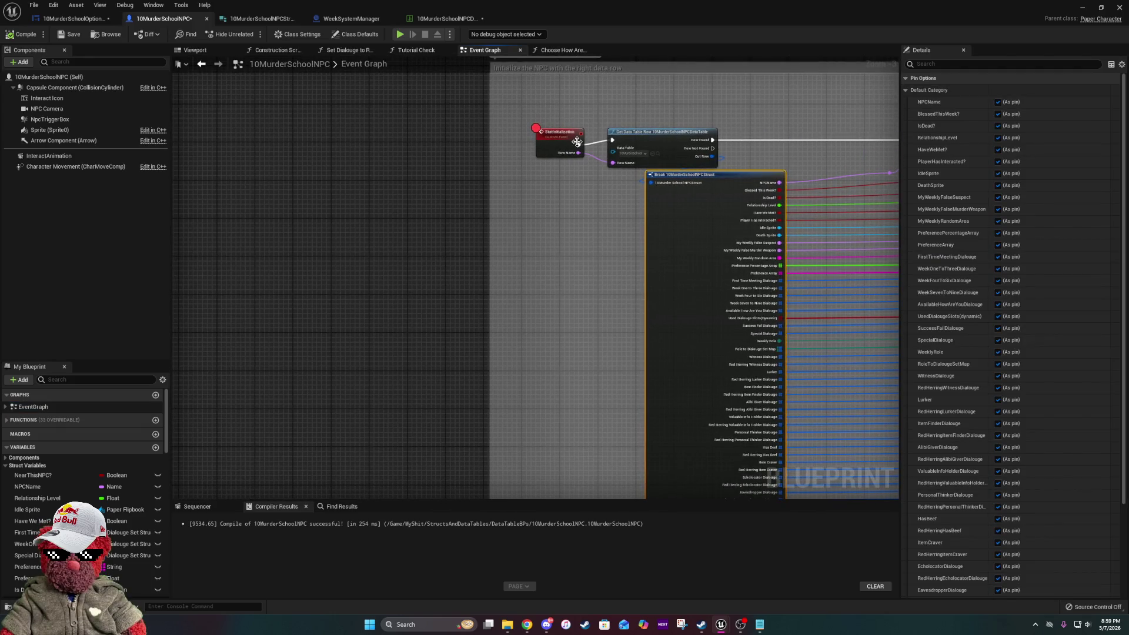
- Remove the StatInitialization breakpoint, shift those nodes left, and compile the blueprint
right_click(555, 133)
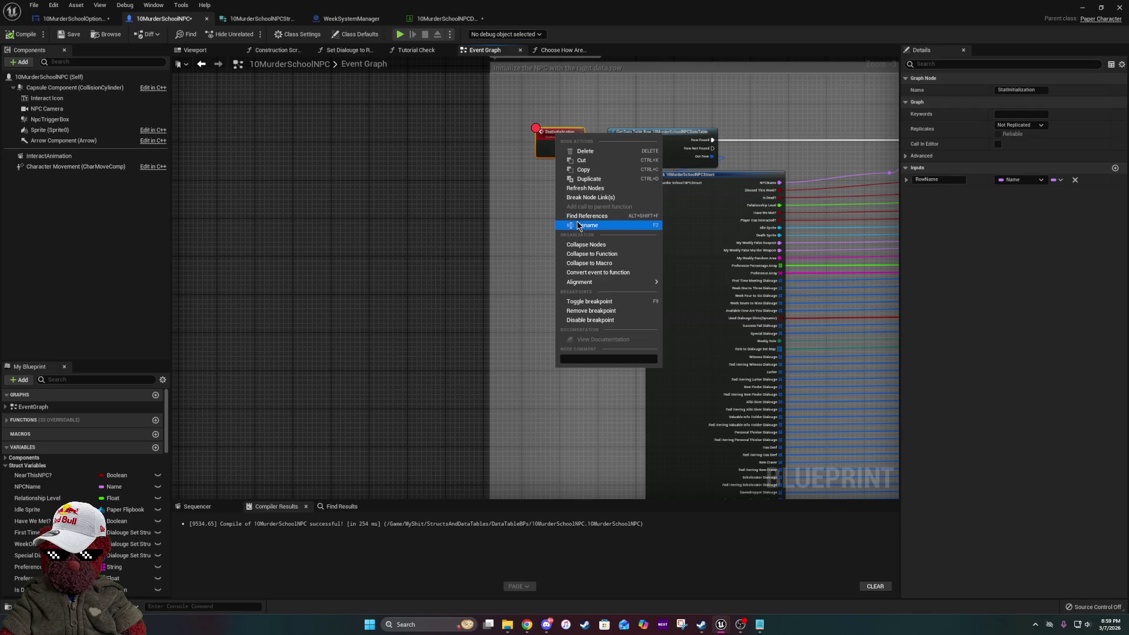
click(583, 310)
mouse_move(490, 217)
mouse_down()
mouse_move(330, 219)
mouse_move(336, 202)
mouse_up()
mouse_move(502, 103)
mouse_down()
mouse_move(646, 143)
mouse_move(556, 144)
mouse_up()
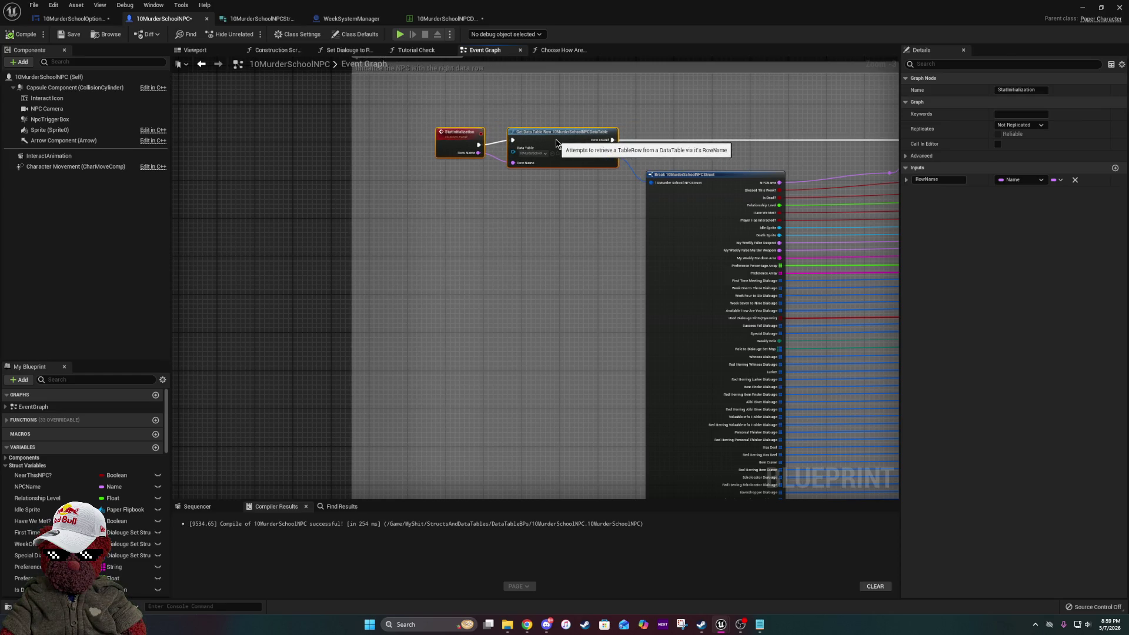
click(26, 33)
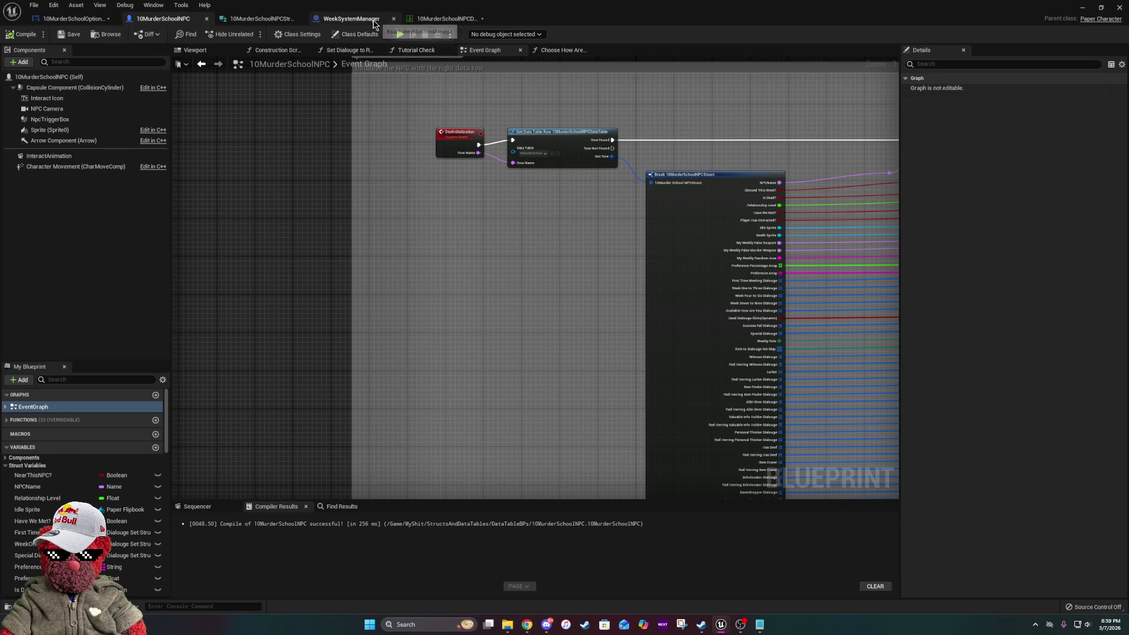
click(373, 19)
scroll(523, 221, down, 3)
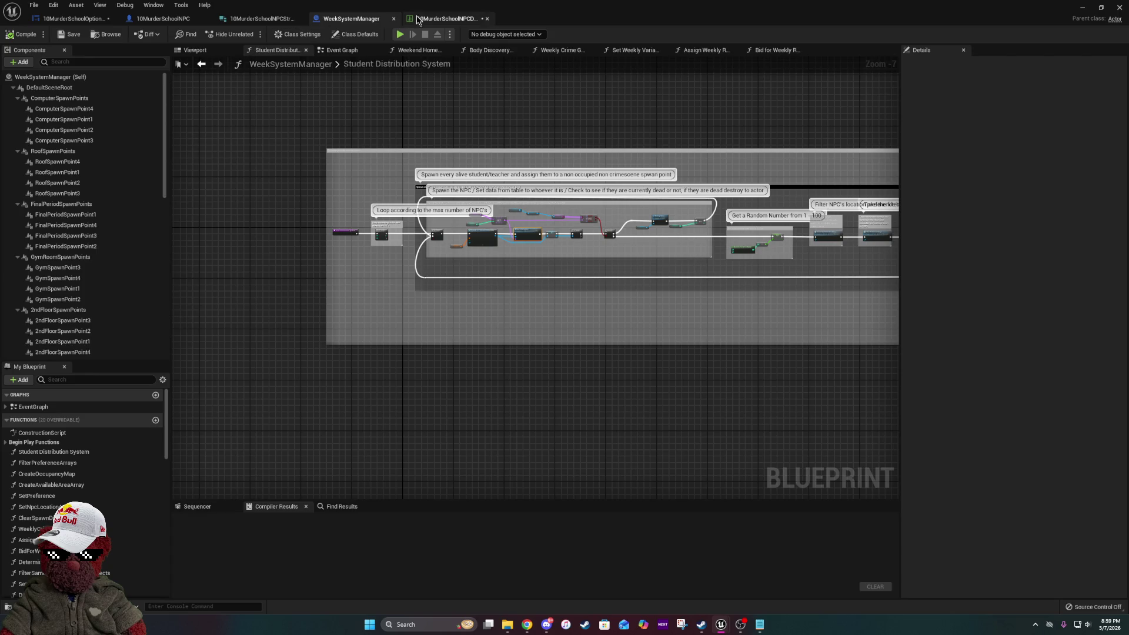
click(270, 20)
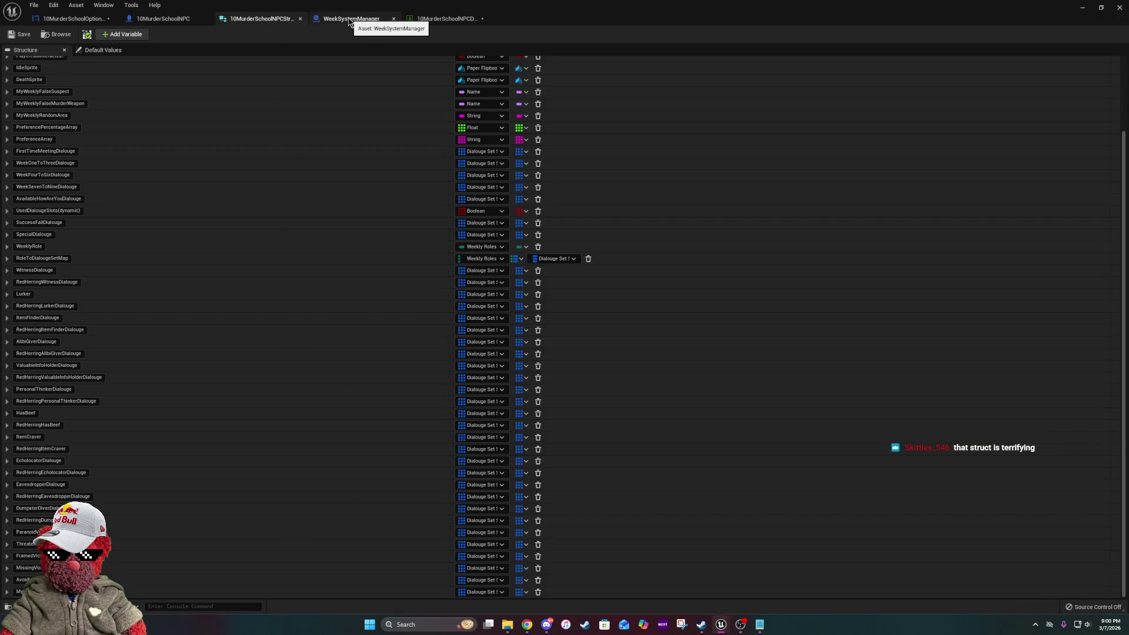
click(349, 20)
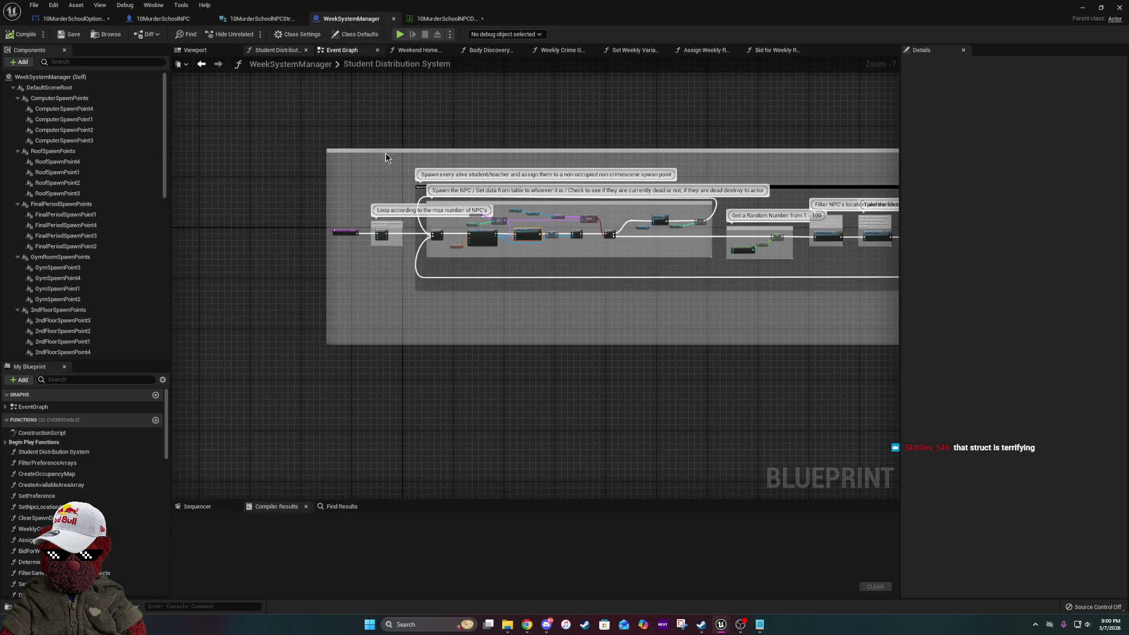
scroll(492, 177, up, 7)
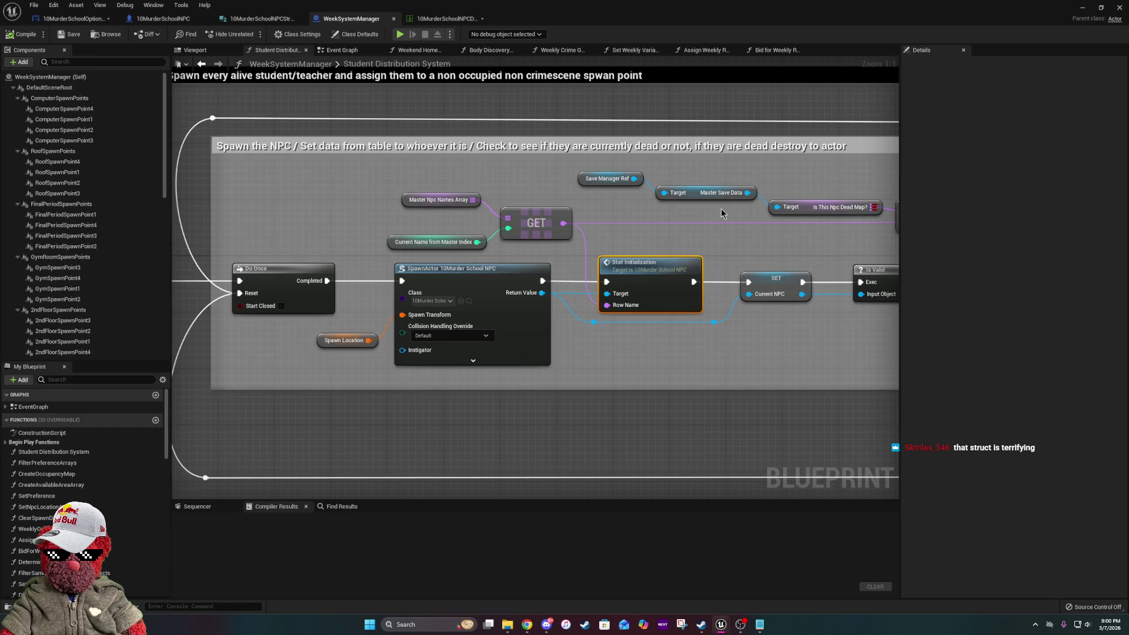
drag(721, 208, 469, 172)
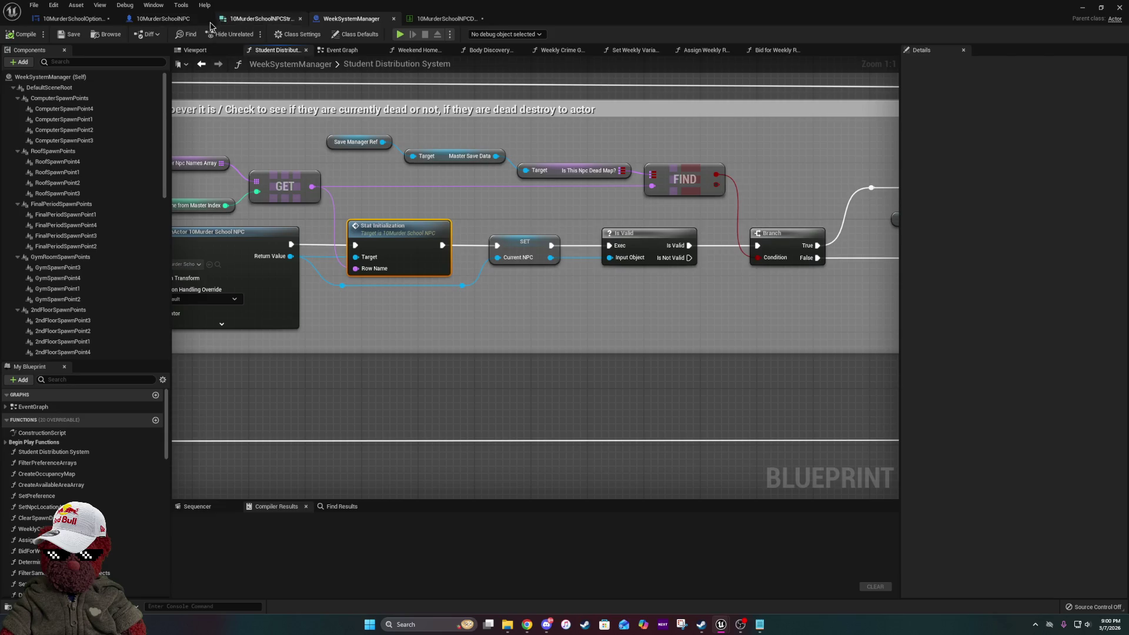
click(174, 21)
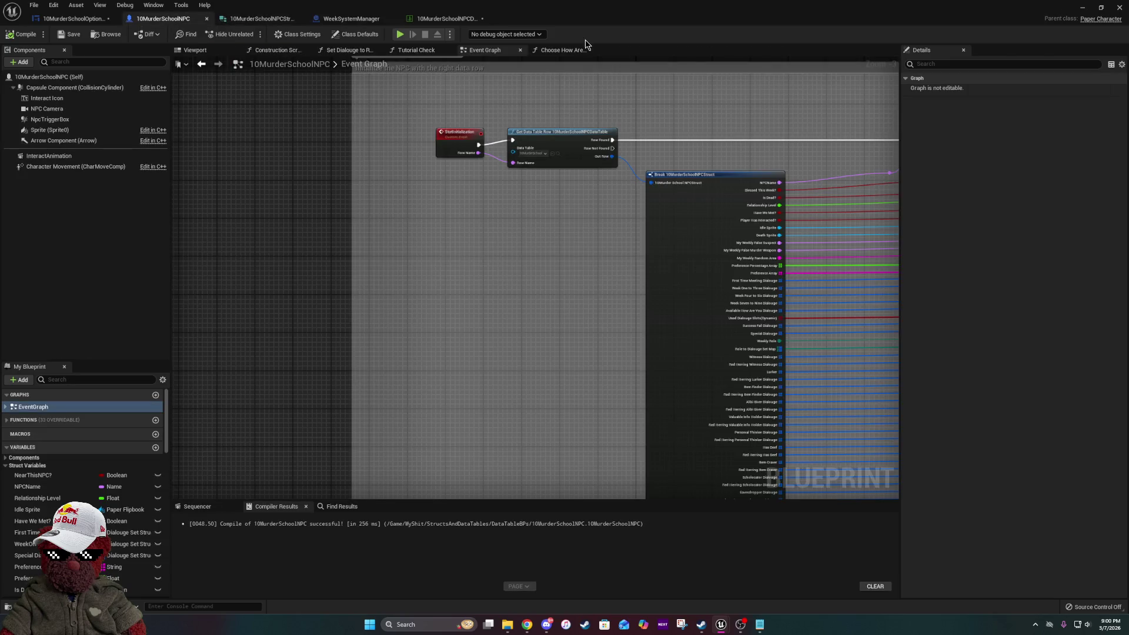
- In Choose How Are You Dialogue, move the Selection Temp variable and GET up under LENGTH
click(562, 50)
mouse_move(360, 252)
mouse_down()
mouse_move(647, 297)
mouse_move(582, 201)
mouse_move(596, 203)
mouse_up()
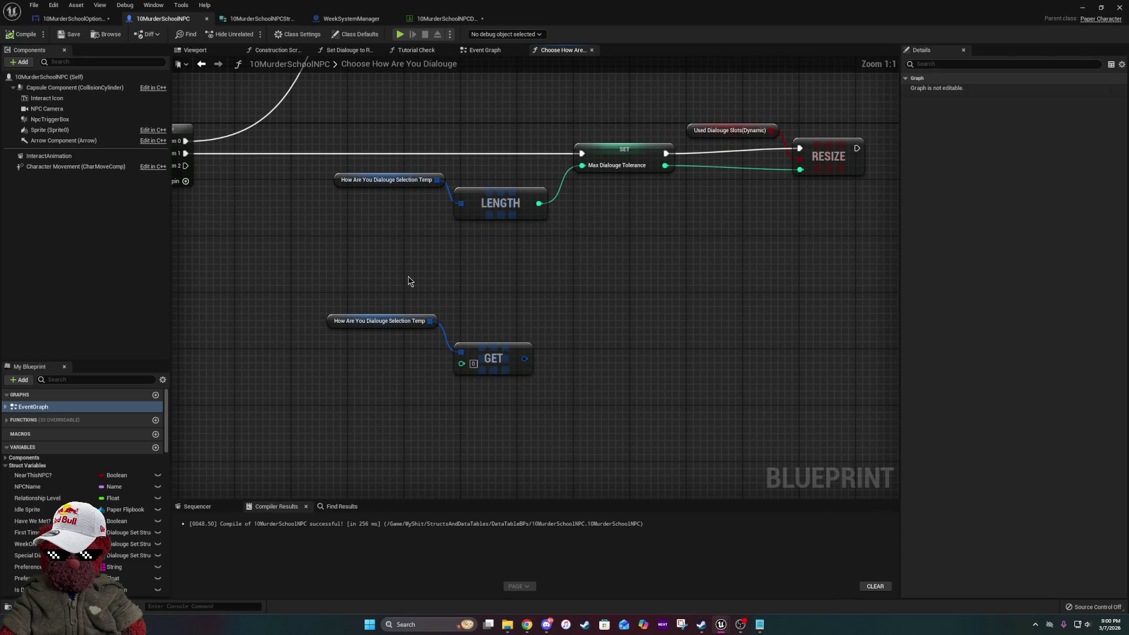
drag(377, 291, 581, 423)
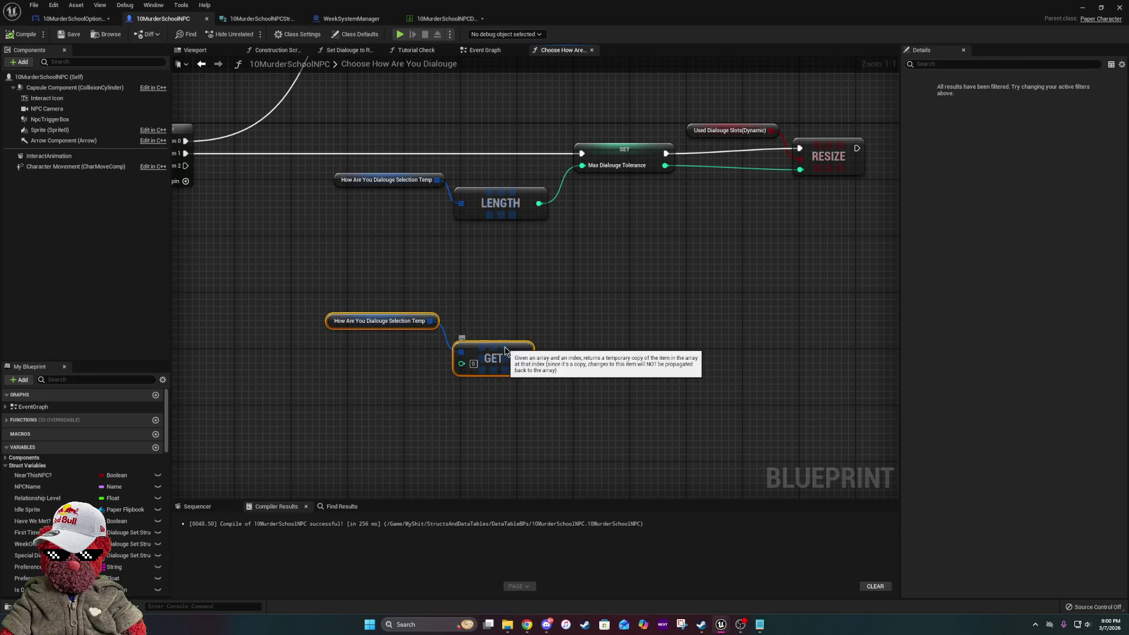
drag(506, 343, 508, 282)
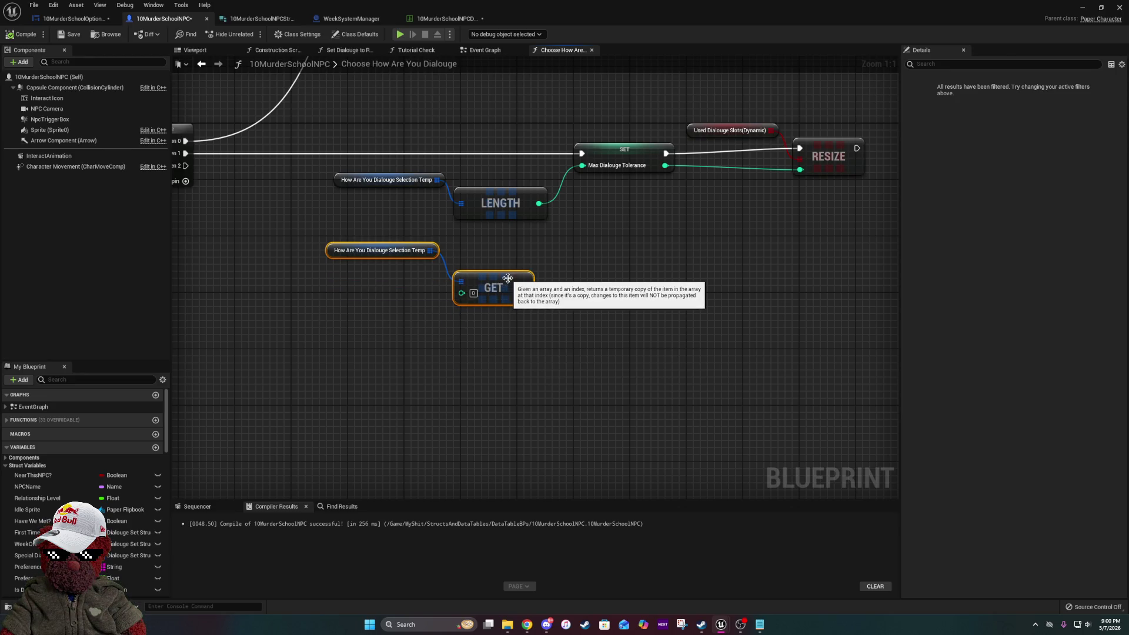
- Review the Sequence, RESIZE, Switch on Int and SET nodes, then return to the level editor
drag(573, 239, 468, 349)
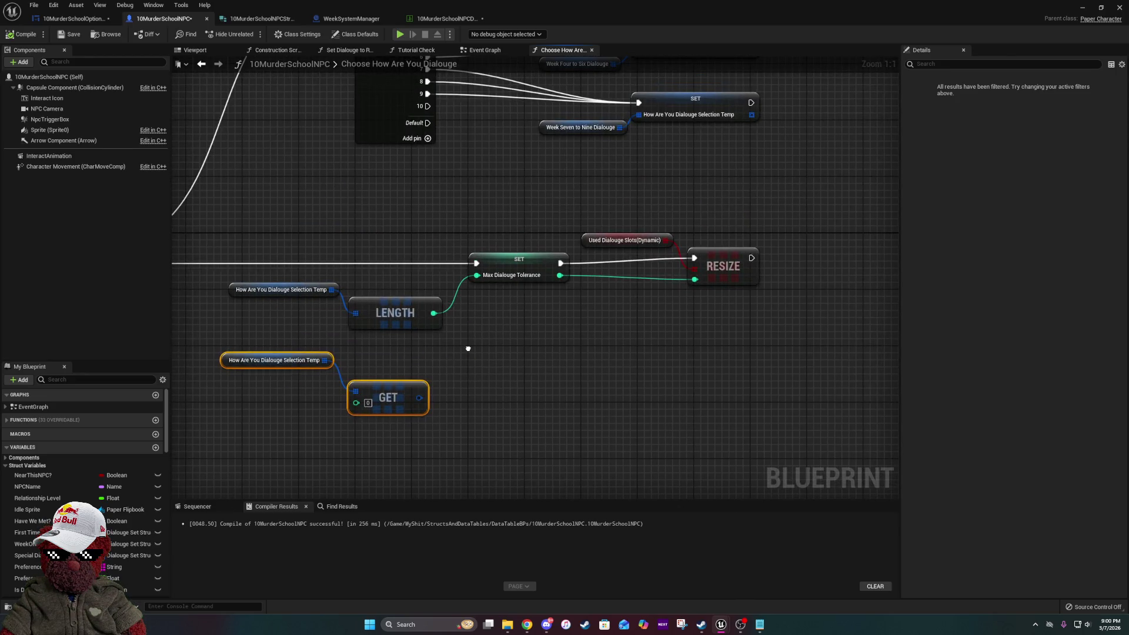
mouse_move(408, 396)
mouse_down()
mouse_move(290, 549)
mouse_move(365, 490)
mouse_move(499, 348)
mouse_up()
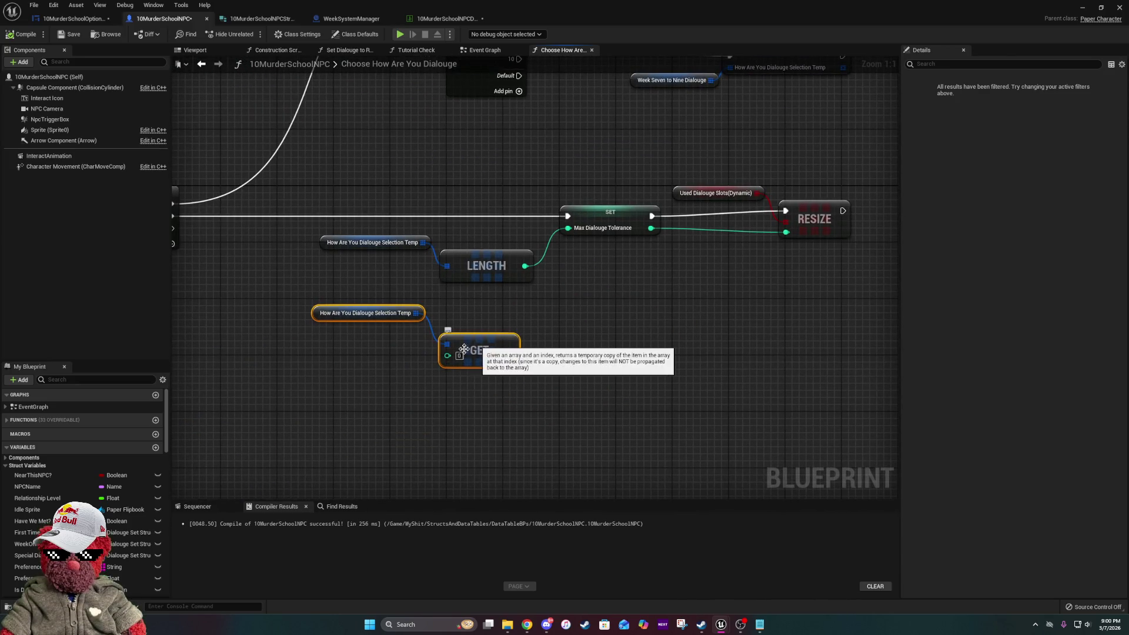
mouse_move(319, 393)
mouse_down()
mouse_move(574, 296)
mouse_move(453, 379)
mouse_up()
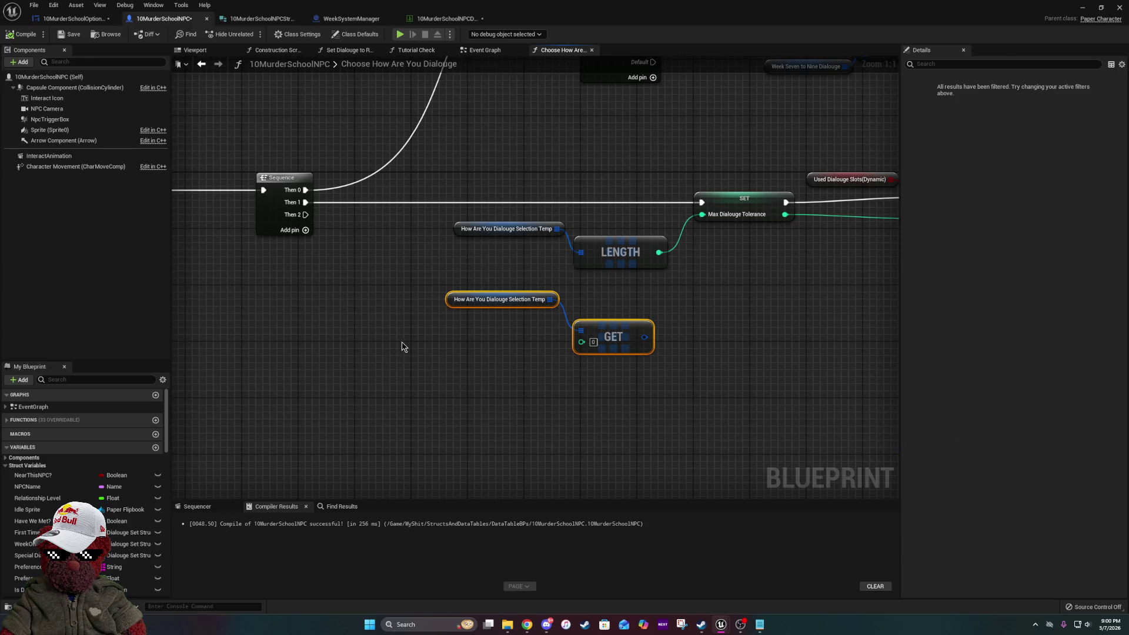
mouse_move(575, 302)
mouse_down()
mouse_move(477, 254)
mouse_move(468, 265)
mouse_up()
click(457, 264)
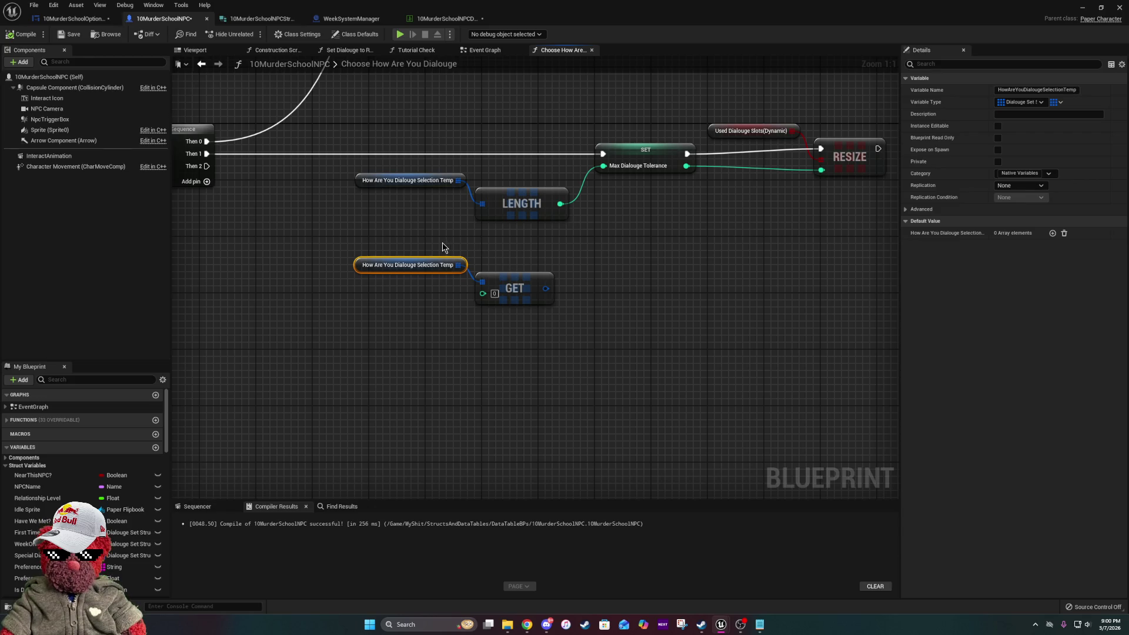
click(483, 252)
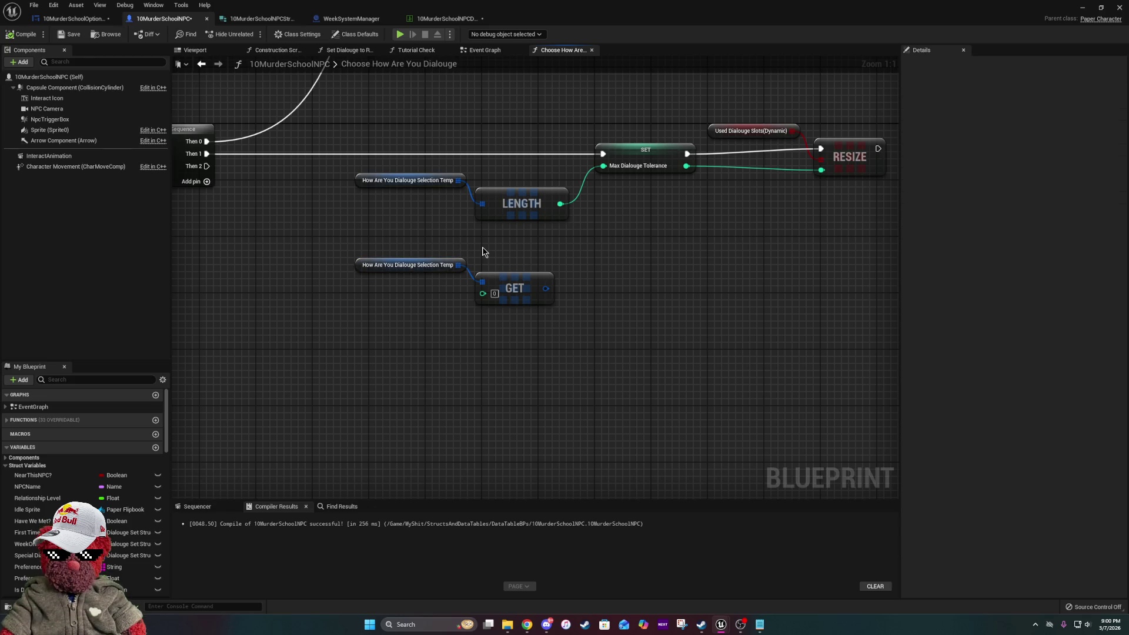
mouse_move(494, 253)
mouse_down()
mouse_move(518, 298)
mouse_move(500, 481)
mouse_move(594, 268)
mouse_move(651, 251)
mouse_up()
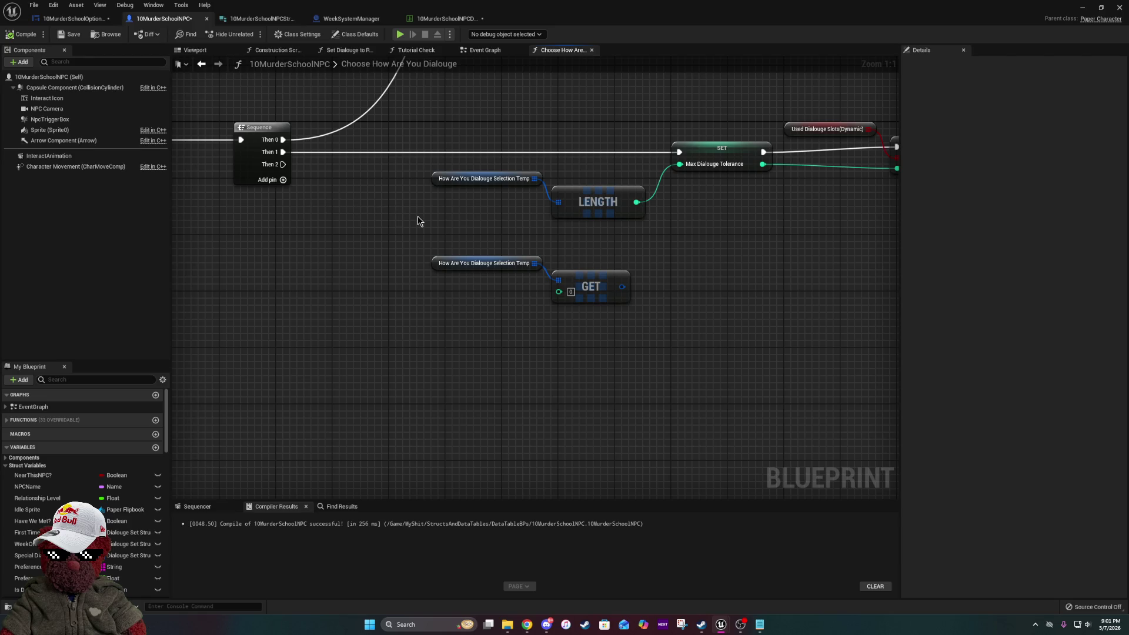
drag(417, 221, 221, 262)
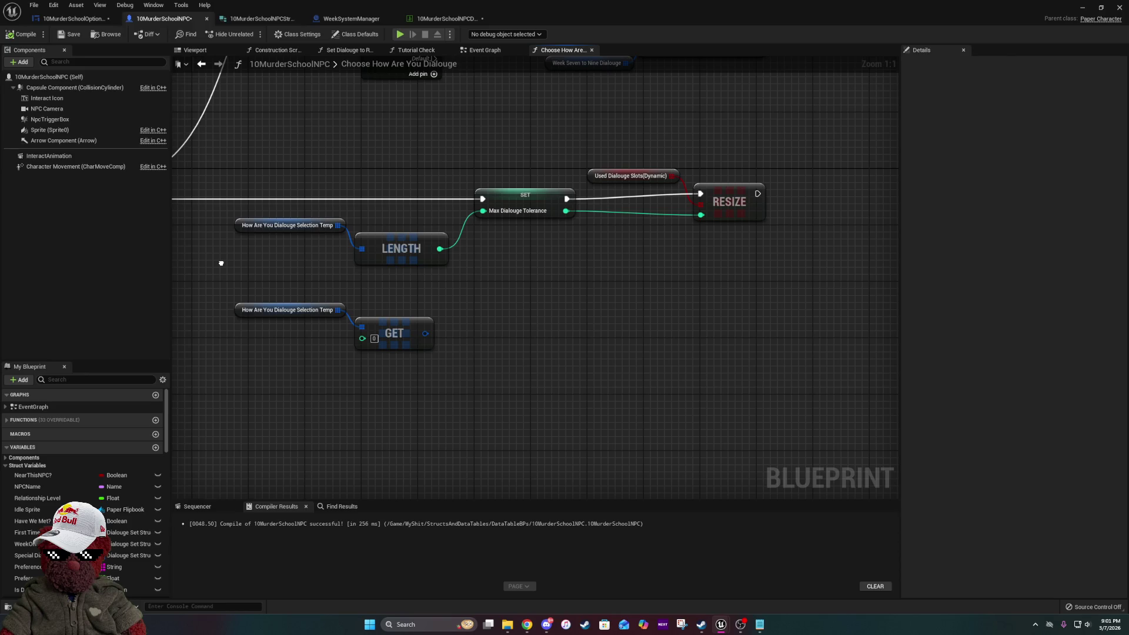
mouse_move(222, 263)
mouse_down()
mouse_move(407, 345)
mouse_move(316, 475)
mouse_move(449, 190)
mouse_up()
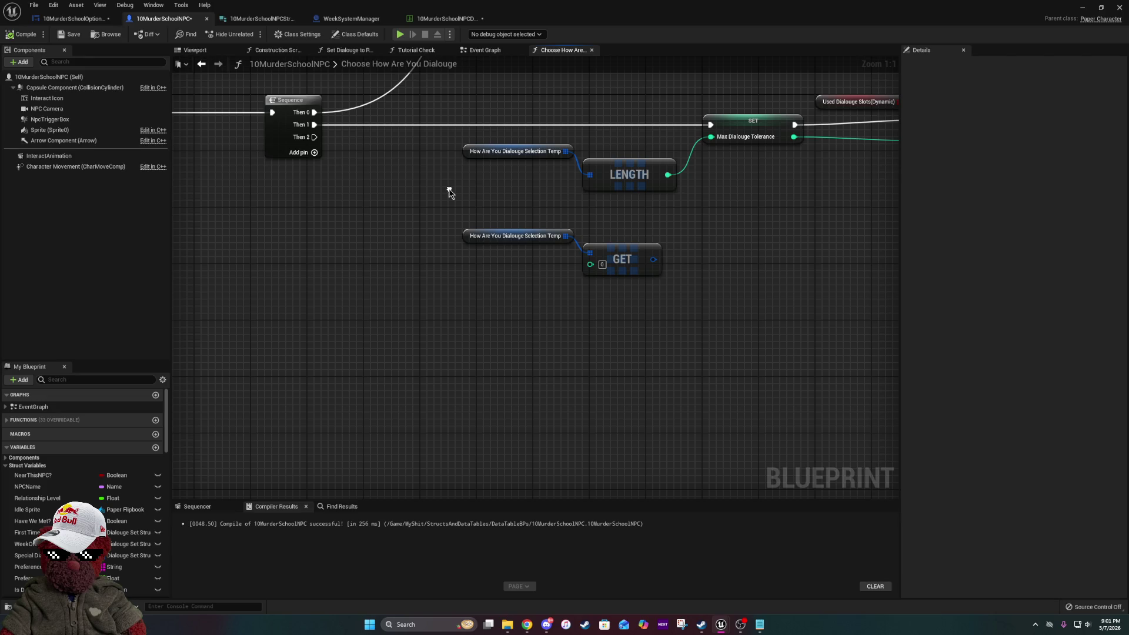
key(alt+Tab)
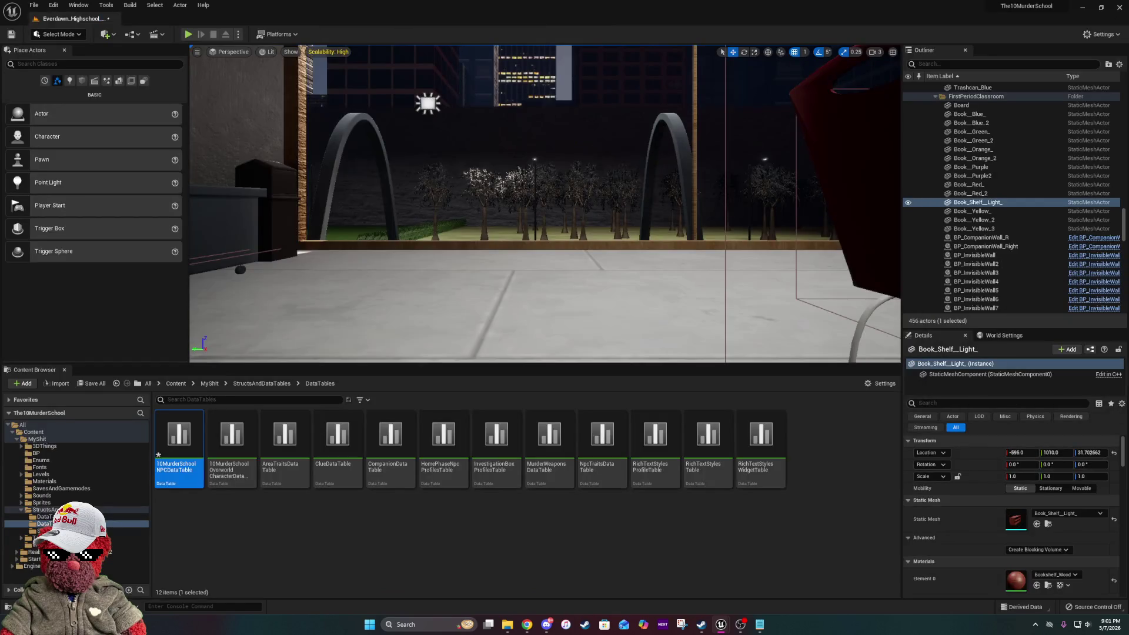
- Go to MyShit > StructsAndDataTables > DataTableBPs and open the 10MurderSchool Overworld Character blueprint
click(209, 384)
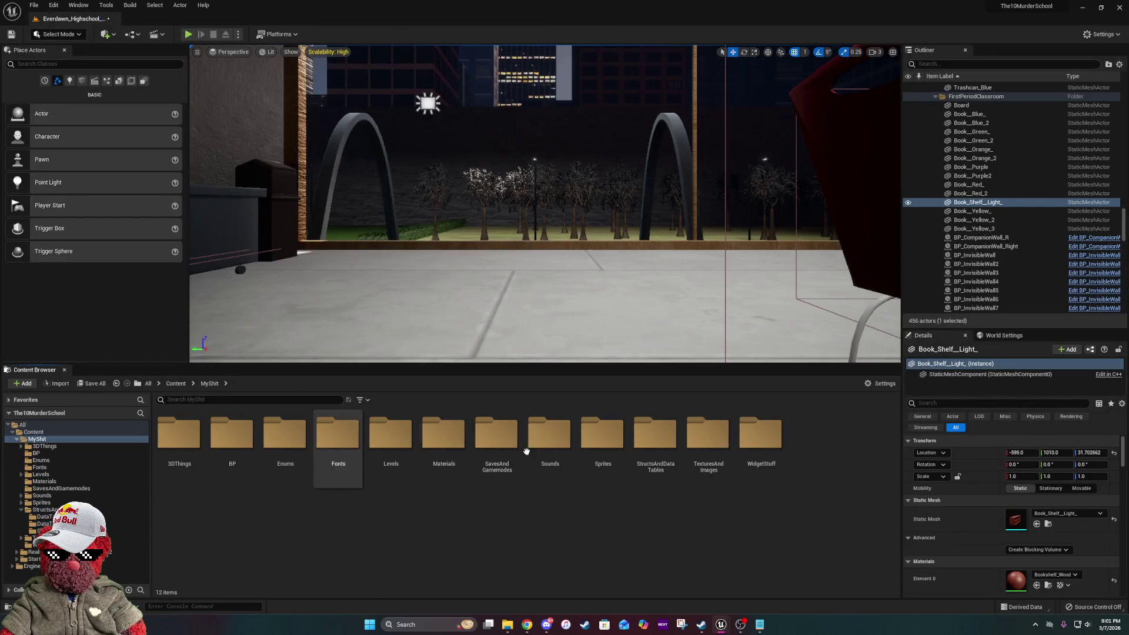
double_click(657, 441)
double_click(172, 437)
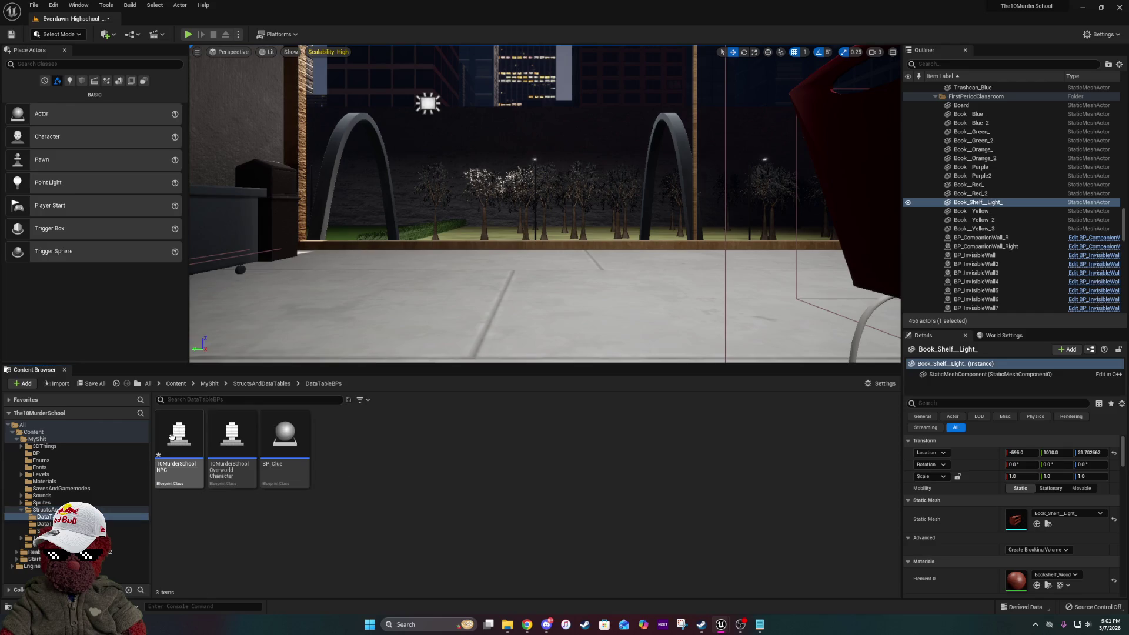
click(238, 450)
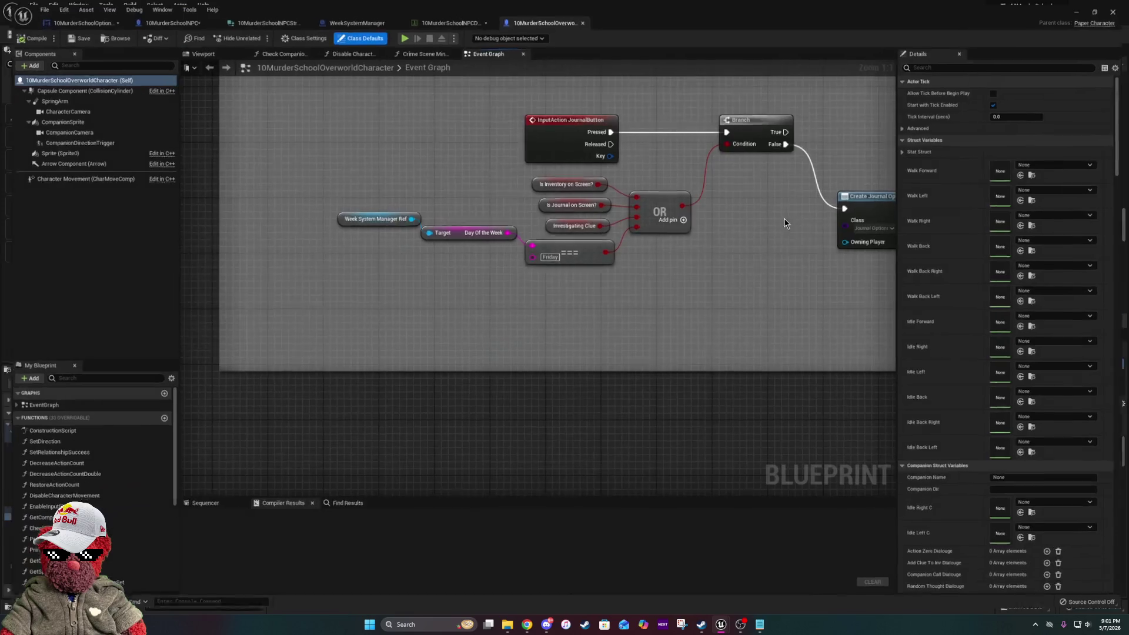
- Pan along the Event Graph's dialogue widget nodes and open Set Relationship Success
scroll(558, 309, down, 12)
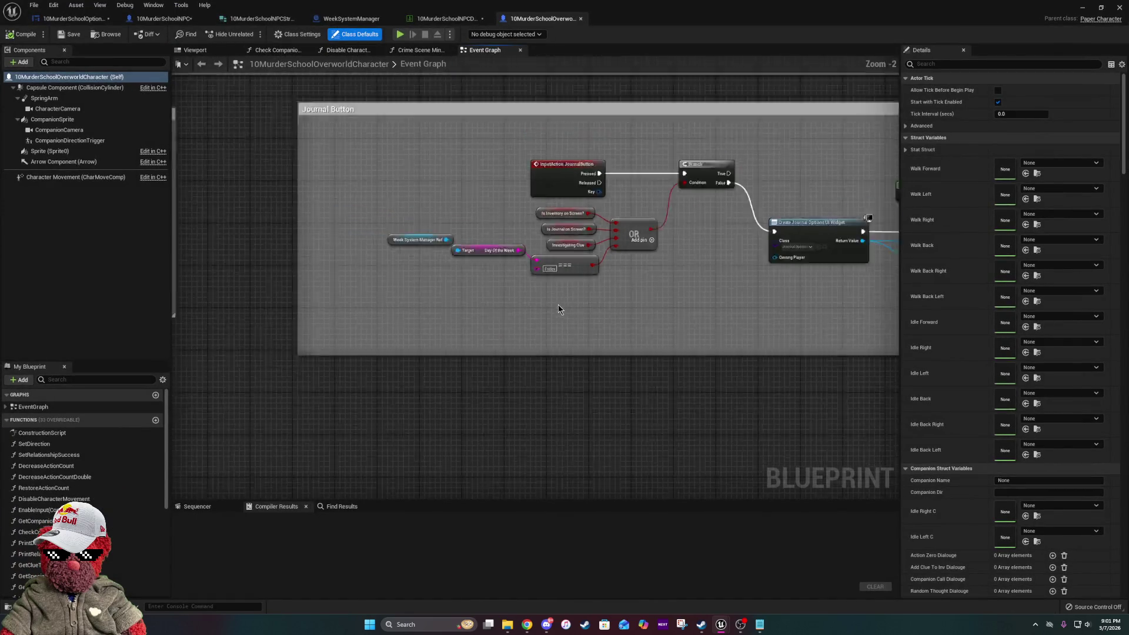
drag(559, 309, 623, 429)
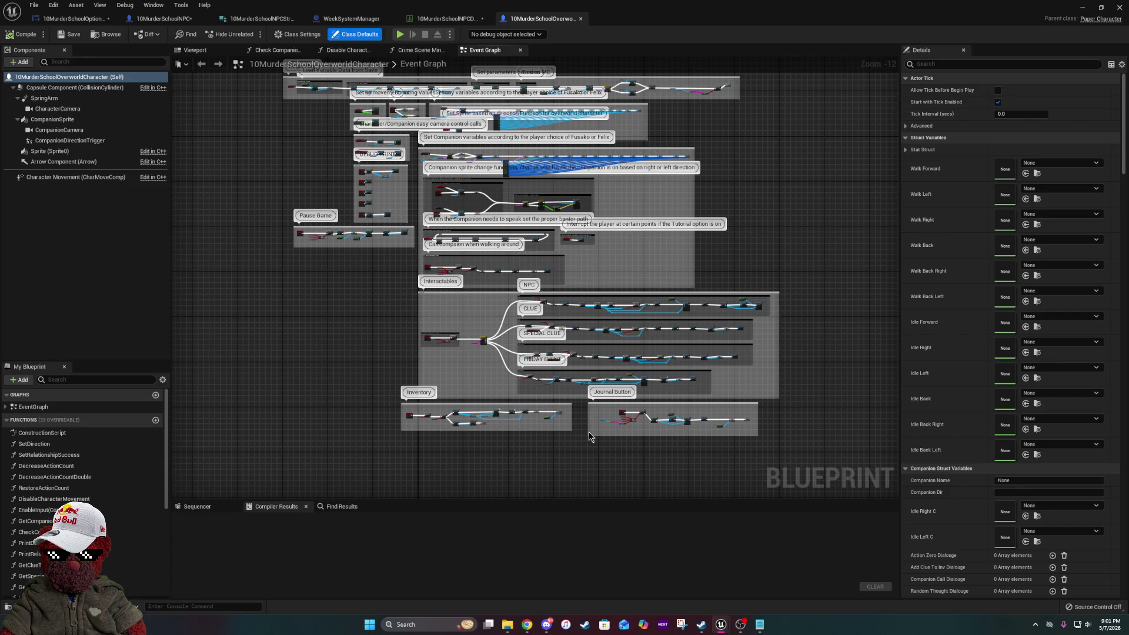
scroll(522, 325, up, 5)
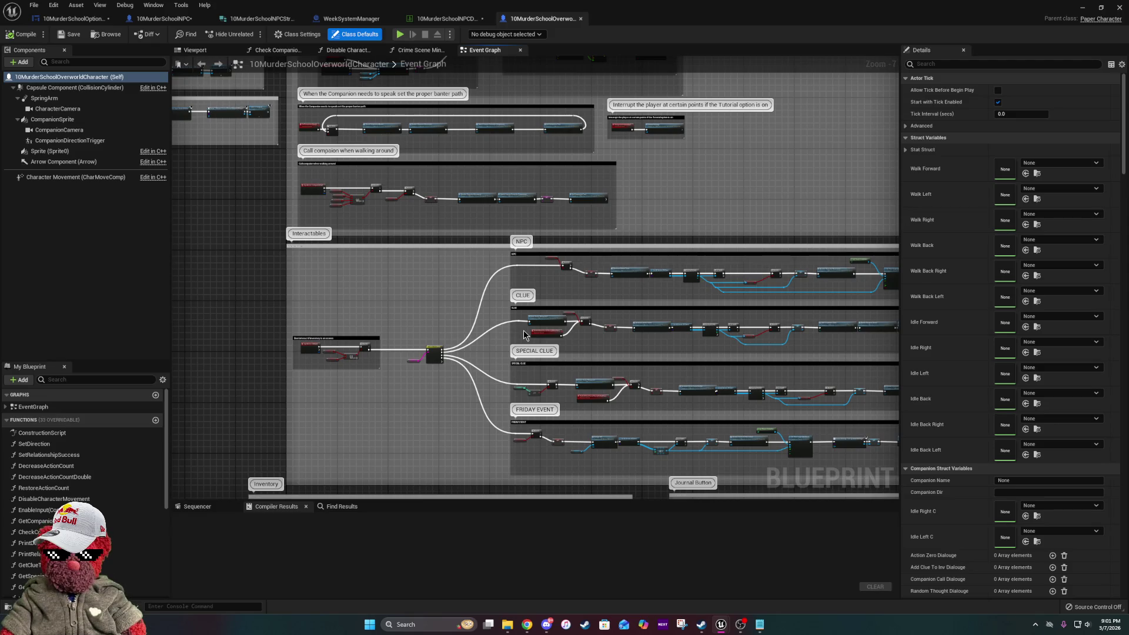
scroll(524, 334, up, 2)
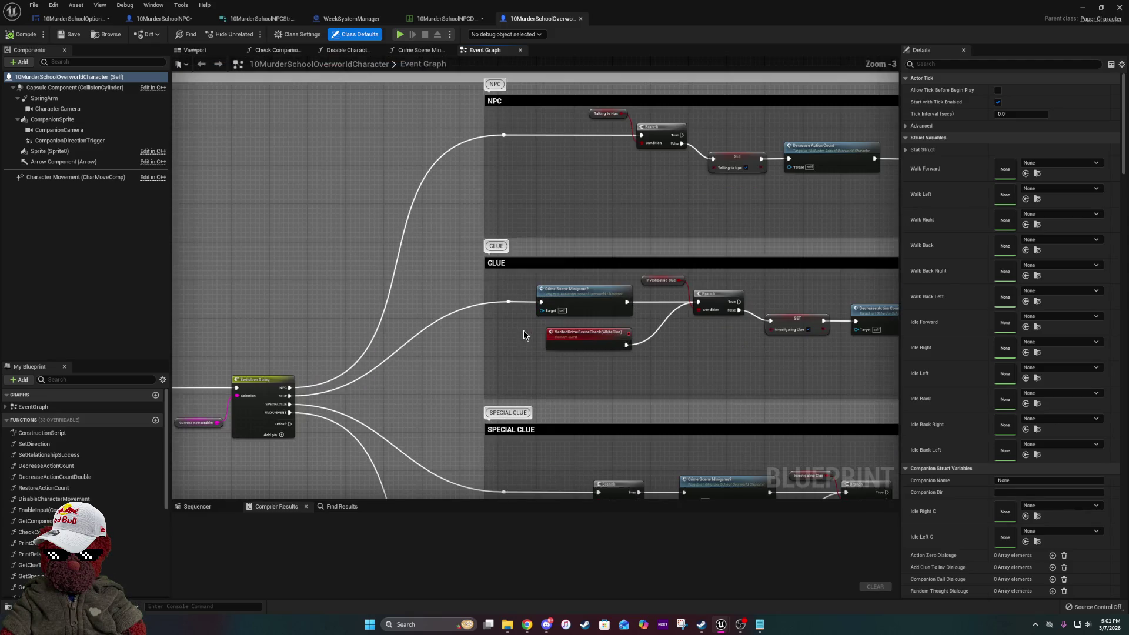
scroll(687, 234, up, 2)
drag(750, 306, 402, 314)
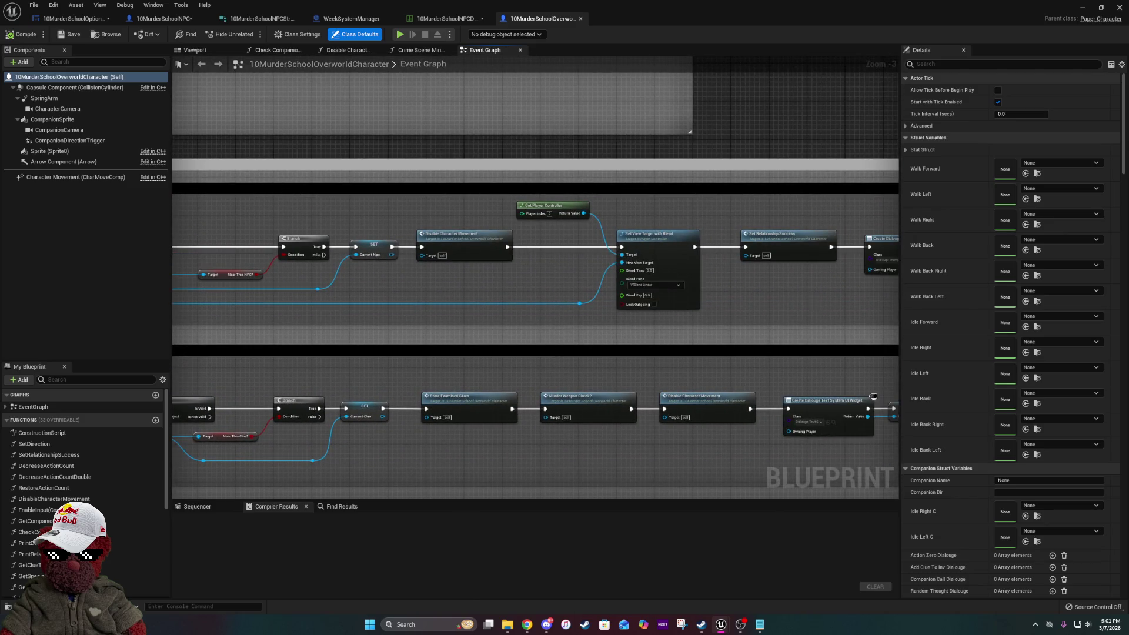
drag(816, 311, 505, 311)
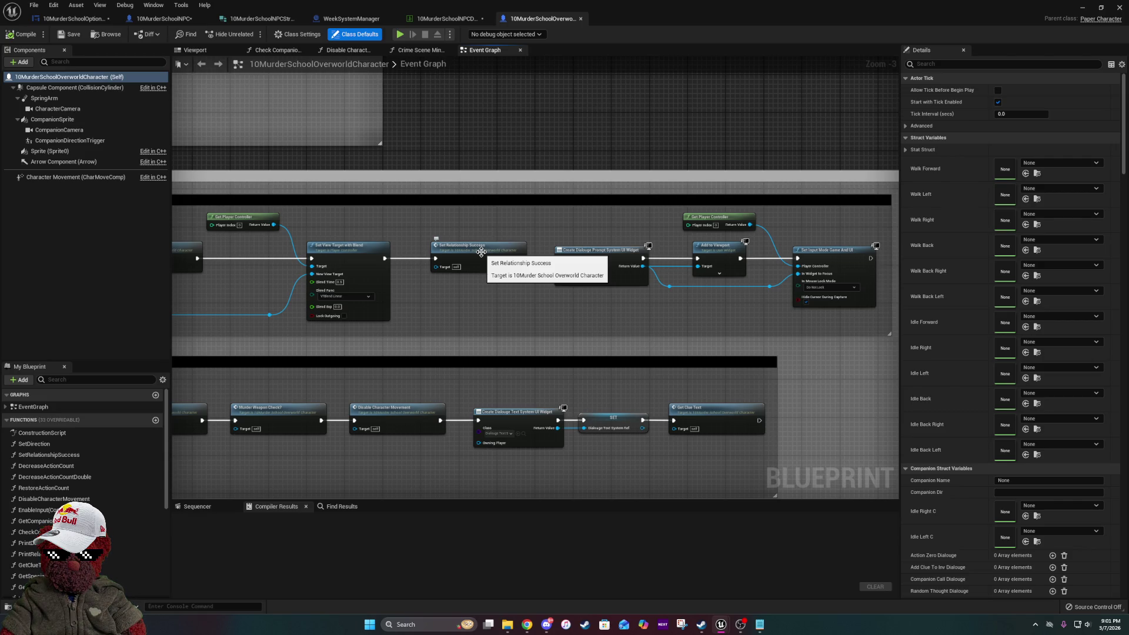
double_click(481, 252)
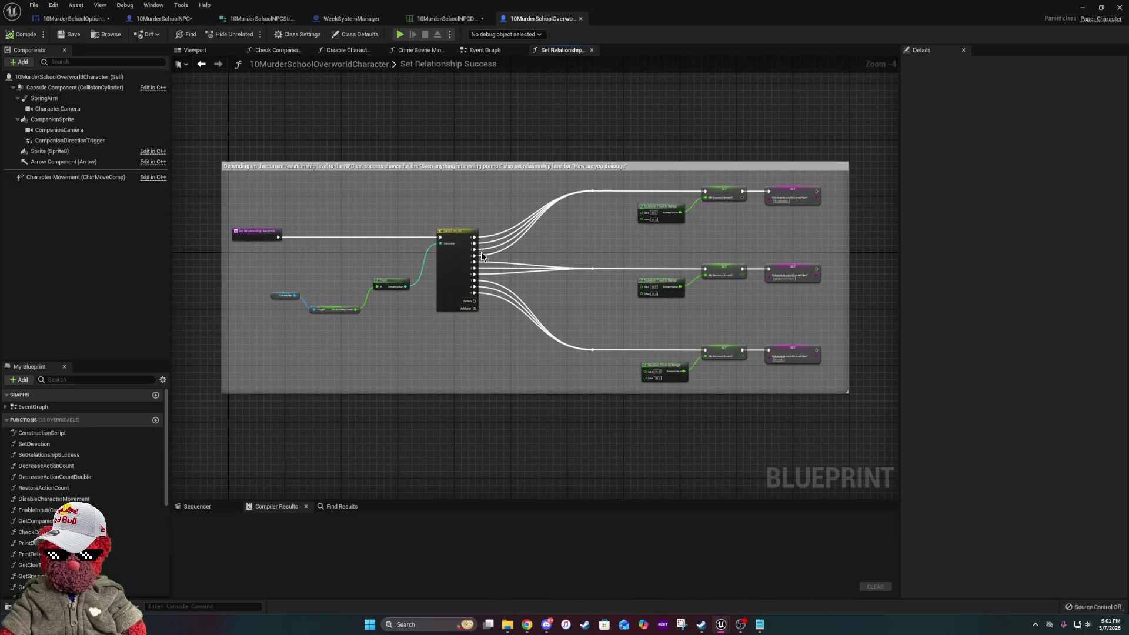
- Go back to the Overworld Character Event Graph, zoom out, and switch to the level editor
click(485, 50)
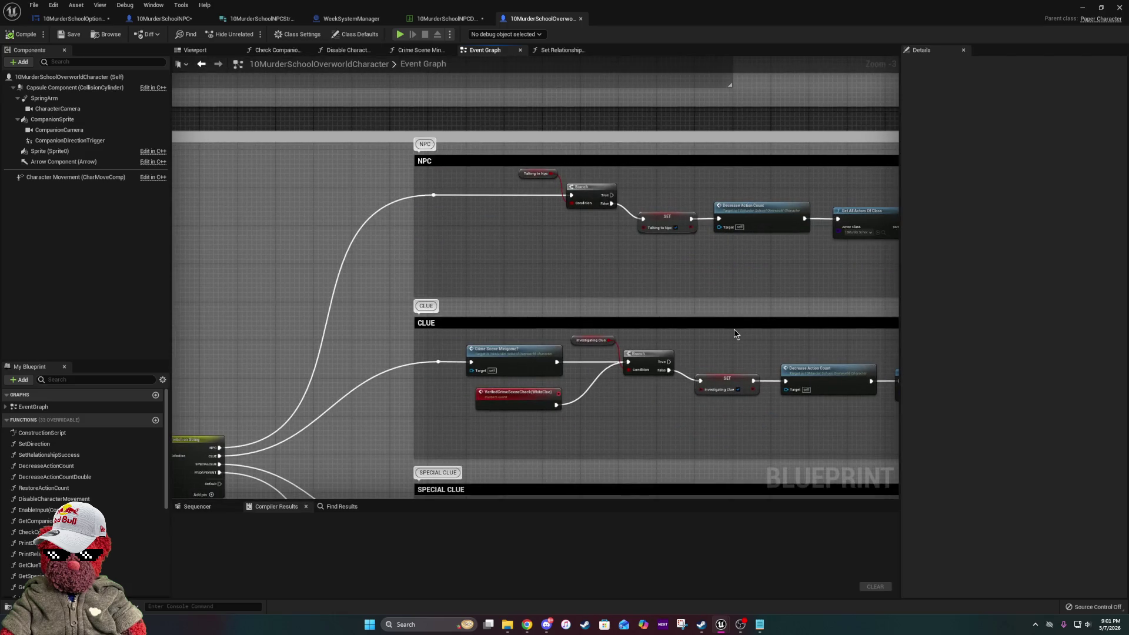
scroll(736, 327, down, 6)
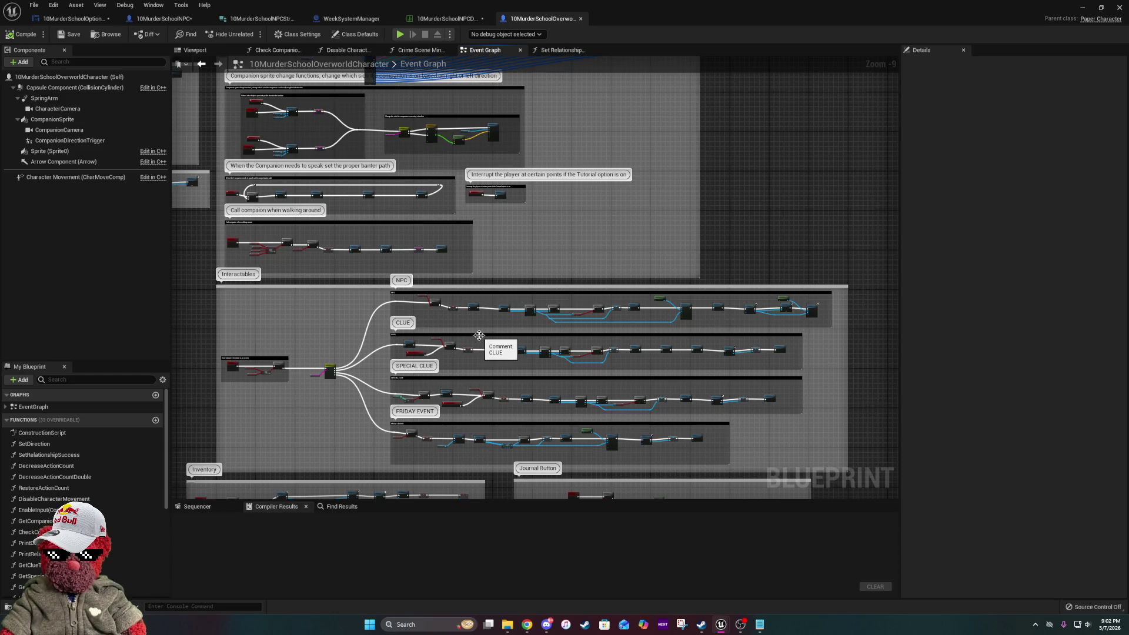
scroll(479, 335, down, 2)
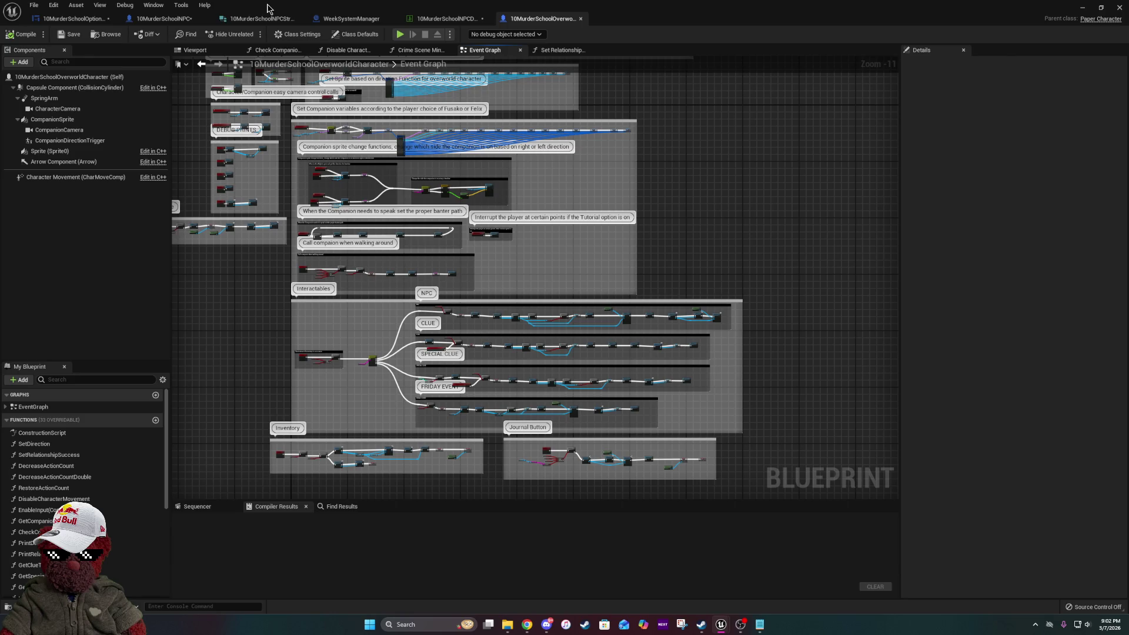
key(alt+Tab)
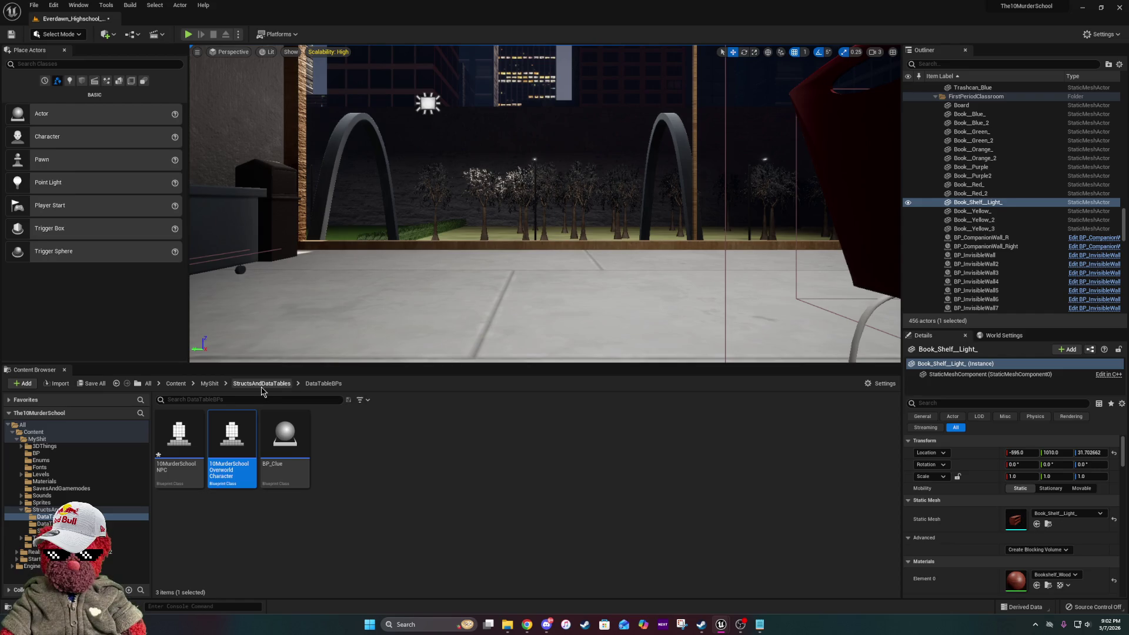
- Peek into the Structs folder and back, return to the blueprint, then show the Epic Games Launcher
click(262, 384)
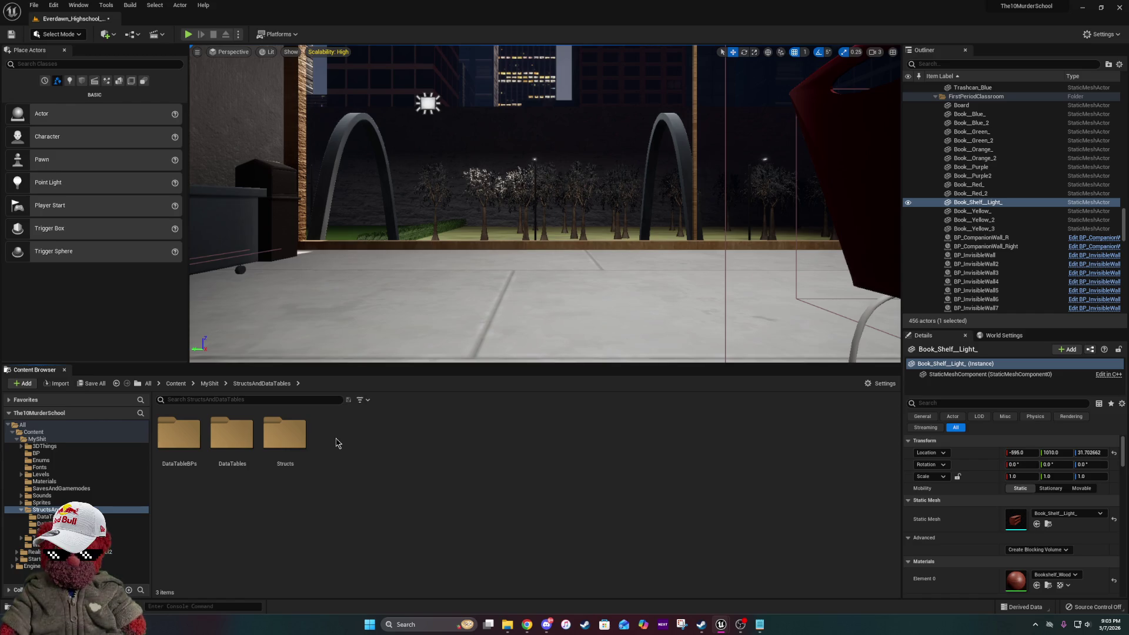
double_click(301, 441)
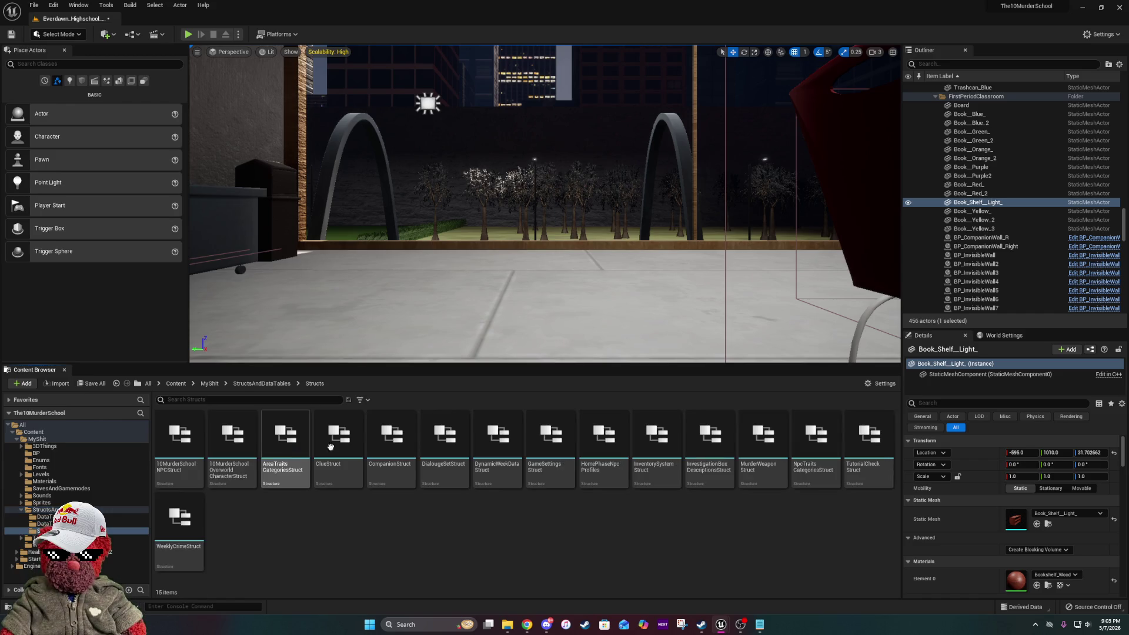
click(261, 383)
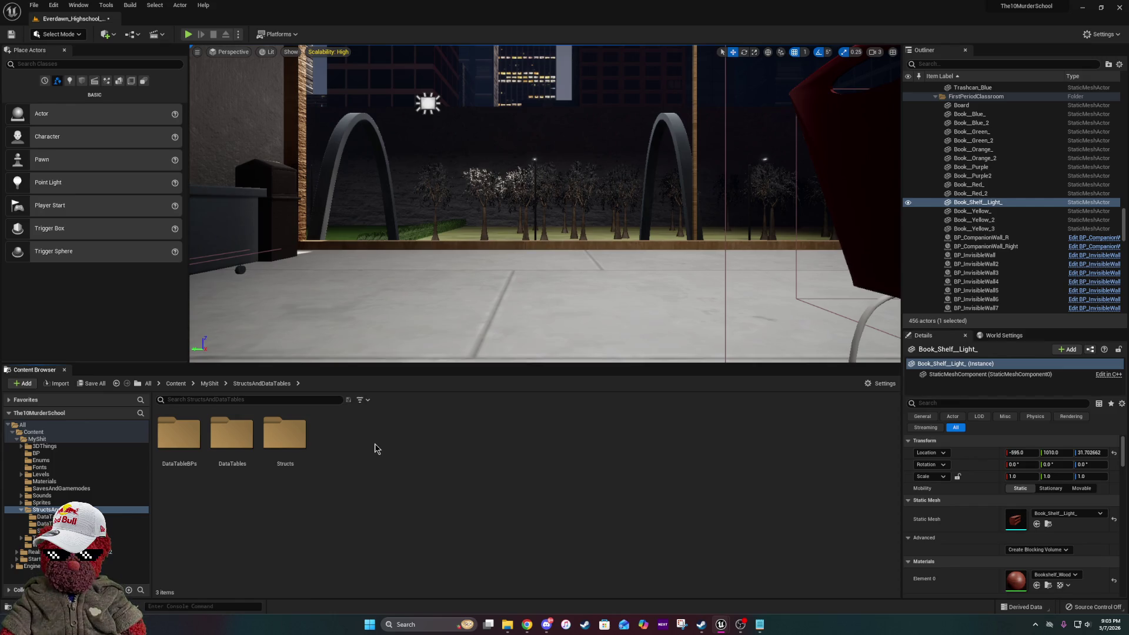
key(alt+Tab)
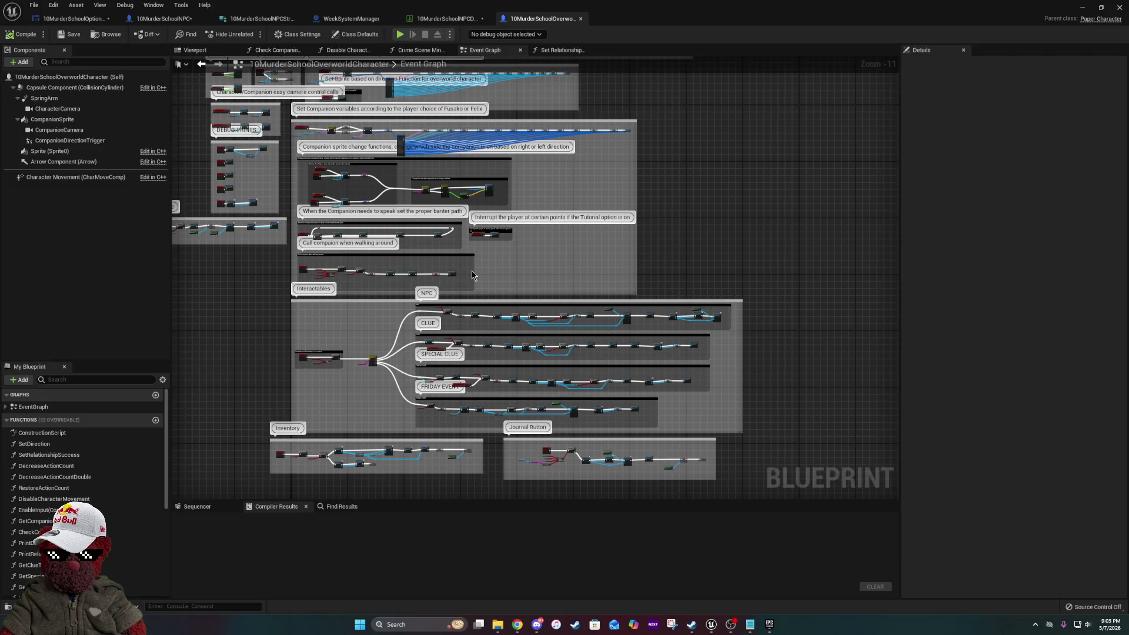
click(769, 624)
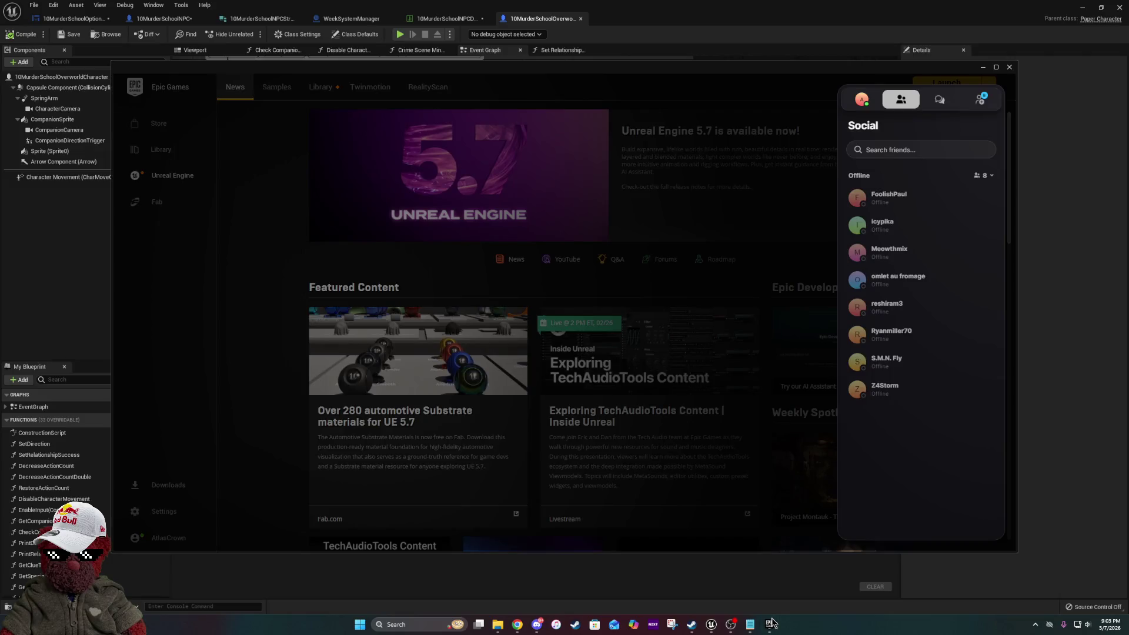
- Close the Epic Games Launcher and switch to the WeekSystemManager blueprint
click(714, 273)
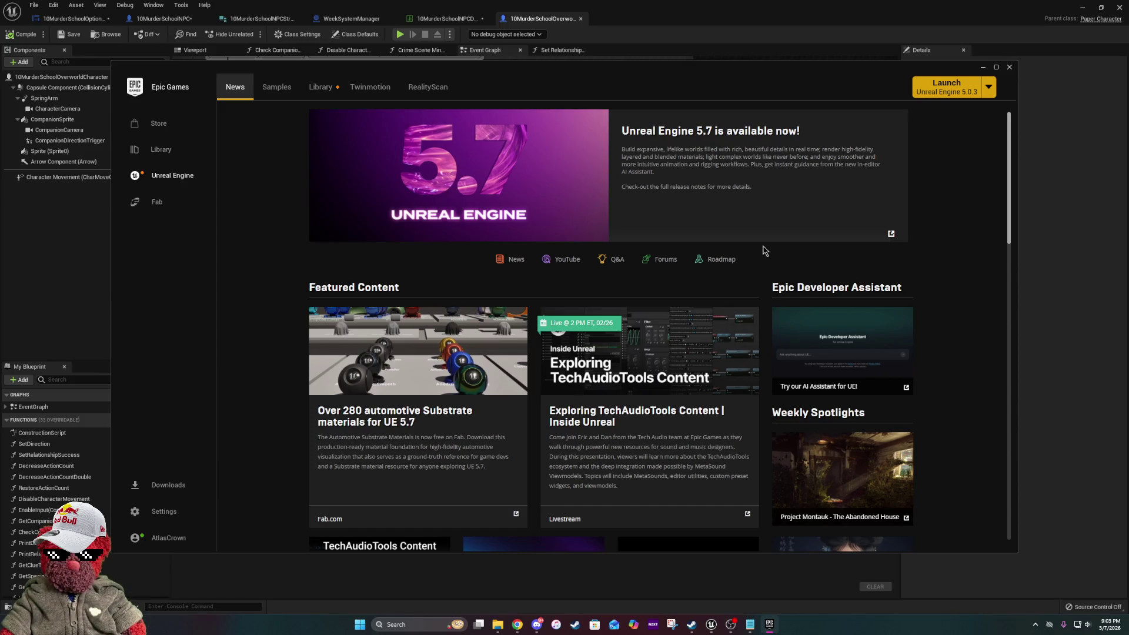
click(1010, 67)
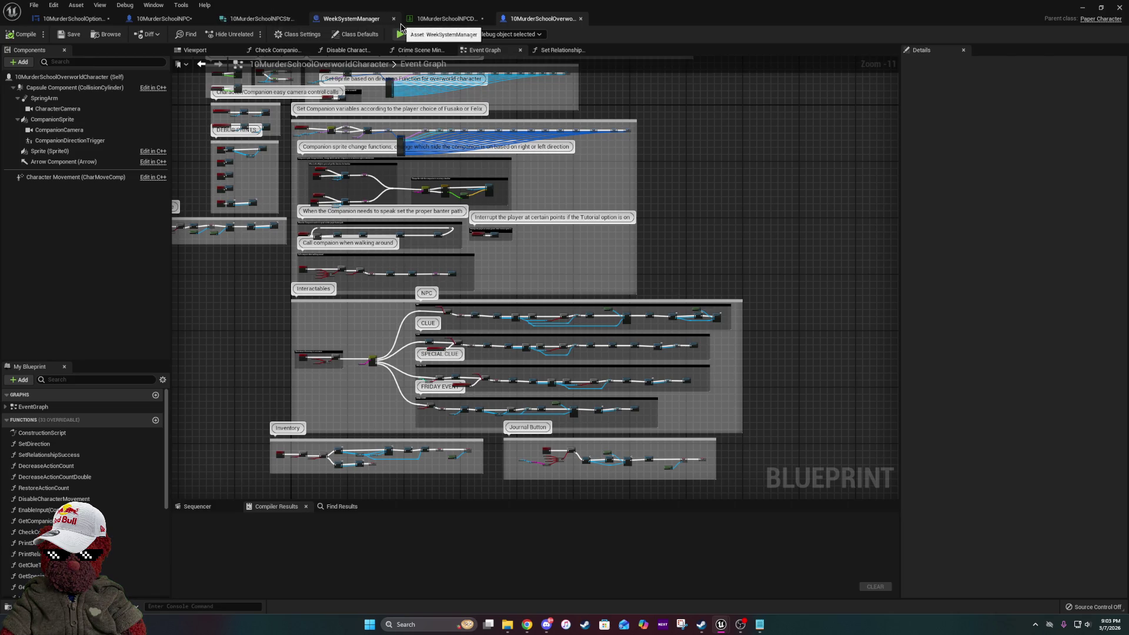
click(359, 20)
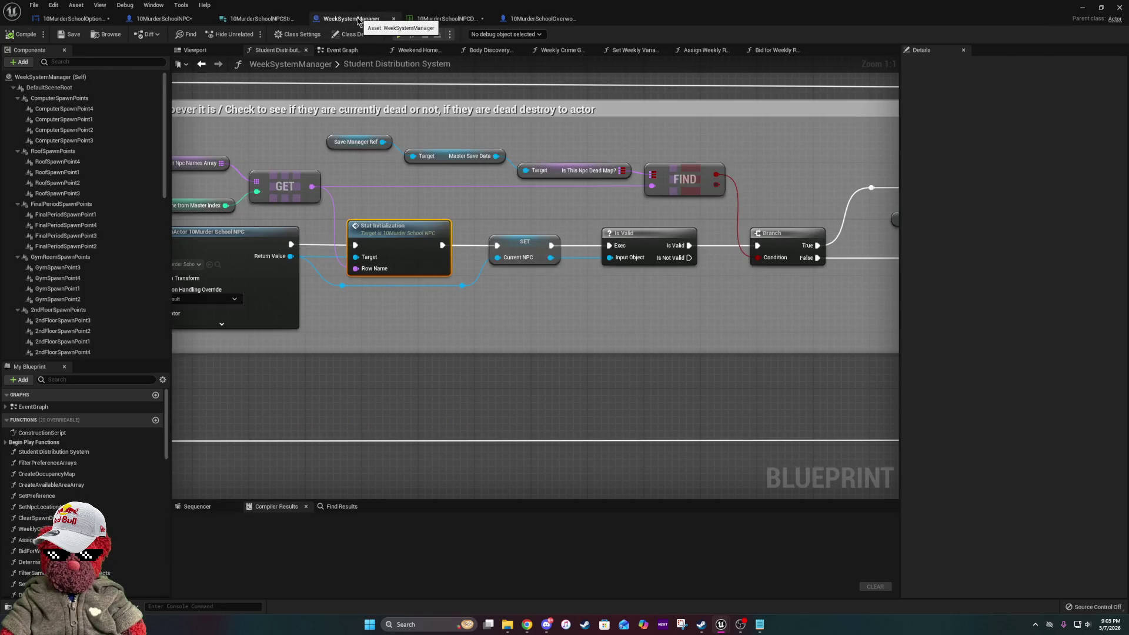
- Switch to the 10MurderSchoolNPC blueprint and pan to its Switch on Int, SET, Sequence and LENGTH nodes
click(164, 18)
mouse_move(556, 185)
mouse_down()
mouse_move(508, 328)
mouse_move(147, 293)
mouse_move(273, 494)
mouse_move(486, 565)
mouse_up()
mouse_move(801, 331)
mouse_down()
mouse_move(854, 285)
mouse_move(834, 219)
mouse_move(860, 99)
mouse_move(1002, 91)
mouse_move(445, 237)
mouse_move(613, 332)
mouse_up()
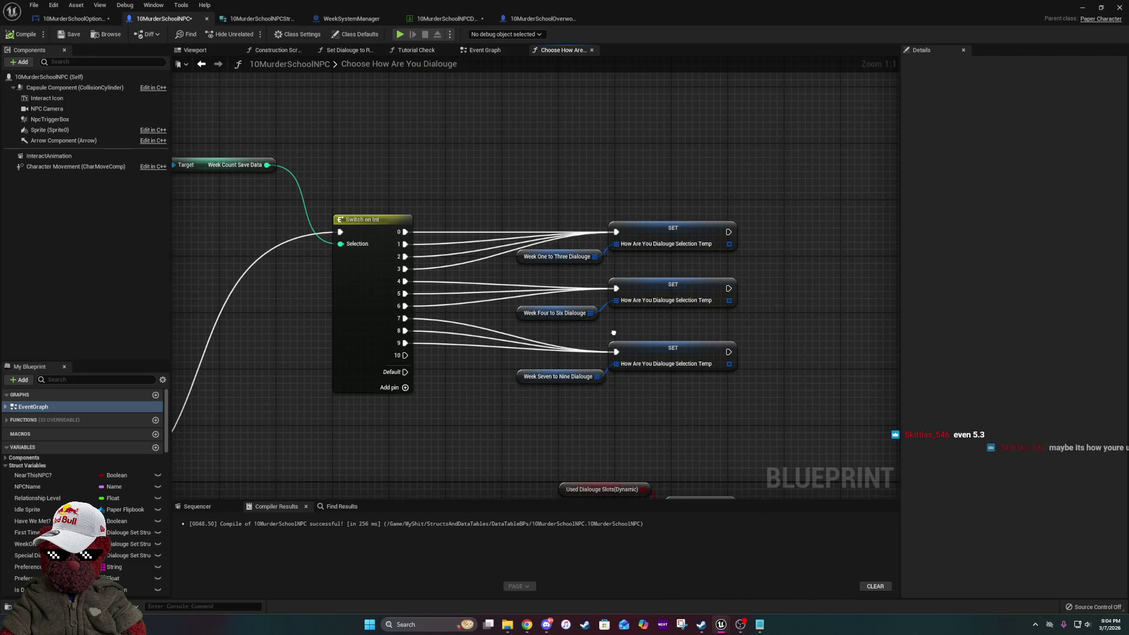
mouse_move(613, 333)
mouse_down()
mouse_move(866, 184)
mouse_move(893, 318)
mouse_move(893, 141)
mouse_move(866, 94)
mouse_up()
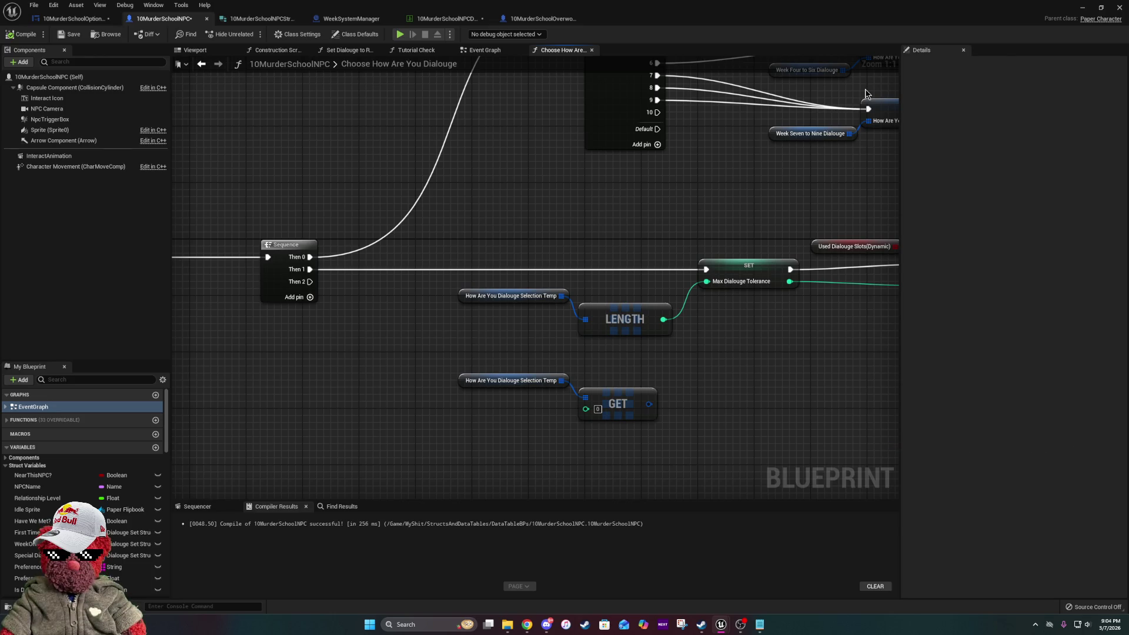
mouse_move(772, 316)
mouse_down()
mouse_move(763, 311)
mouse_move(729, 371)
mouse_move(687, 466)
mouse_move(427, 271)
mouse_move(444, 294)
mouse_move(386, 296)
mouse_up()
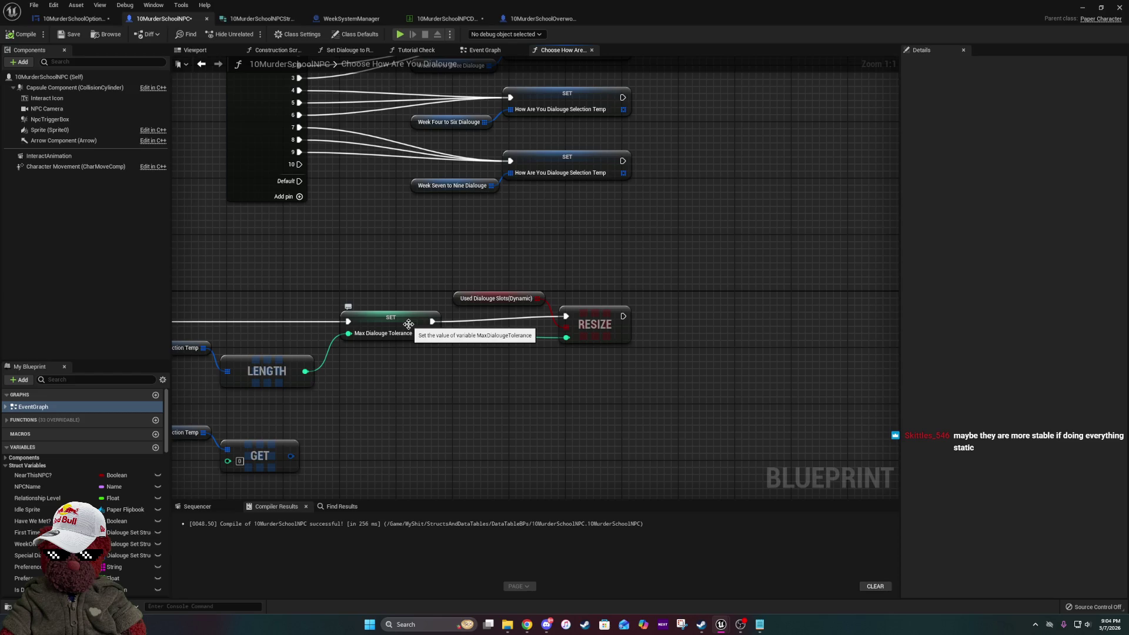
mouse_move(352, 393)
mouse_down()
mouse_move(674, 348)
mouse_move(459, 360)
mouse_move(506, 208)
mouse_move(508, 156)
mouse_up()
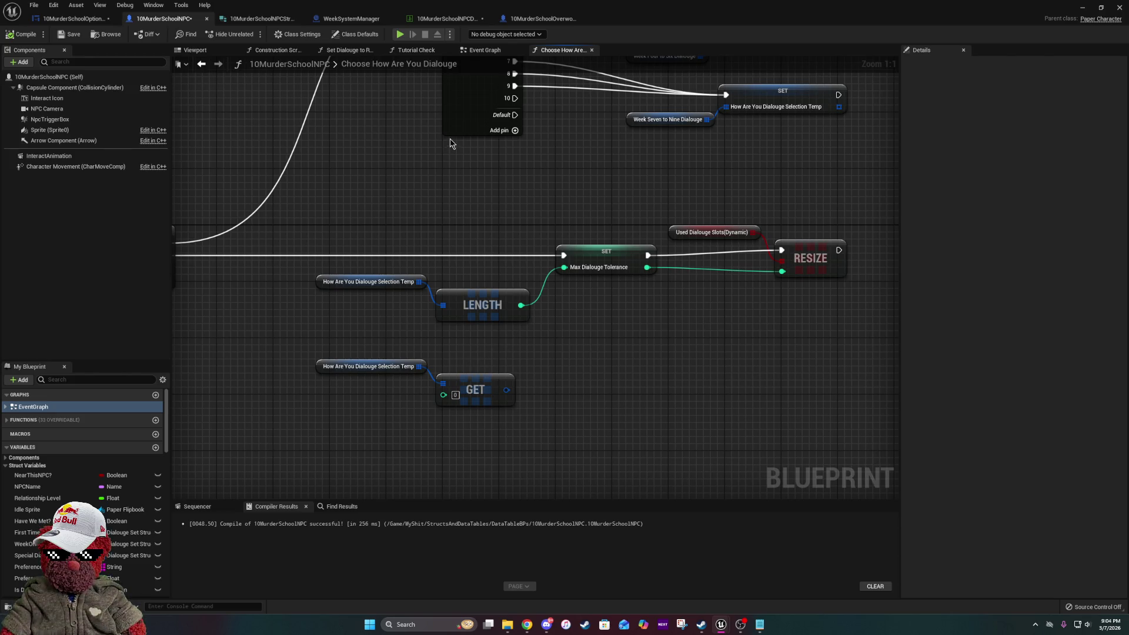
mouse_move(453, 193)
mouse_down()
mouse_move(525, 383)
mouse_move(565, 428)
mouse_move(821, 451)
mouse_move(628, 248)
mouse_move(417, 176)
mouse_up()
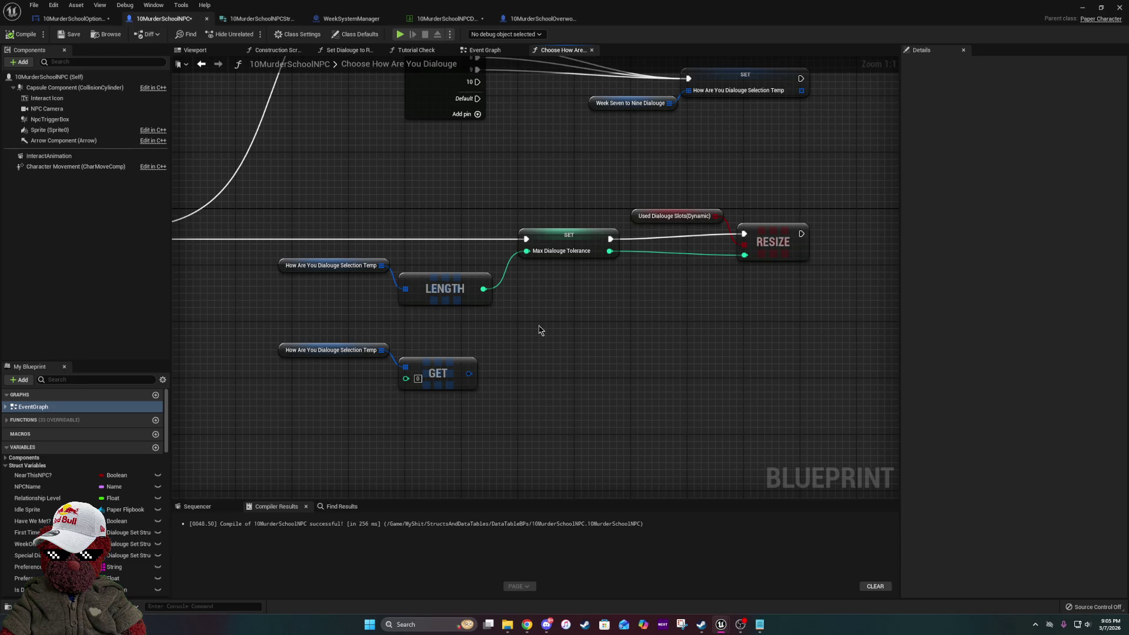
- Pan back to Switch on Int and its three SET nodes, then compile and save 10MurderSchoolNPC
mouse_move(539, 324)
mouse_down()
mouse_move(598, 363)
mouse_move(603, 485)
mouse_move(643, 310)
mouse_move(685, 240)
mouse_move(776, 255)
mouse_move(745, 250)
mouse_up()
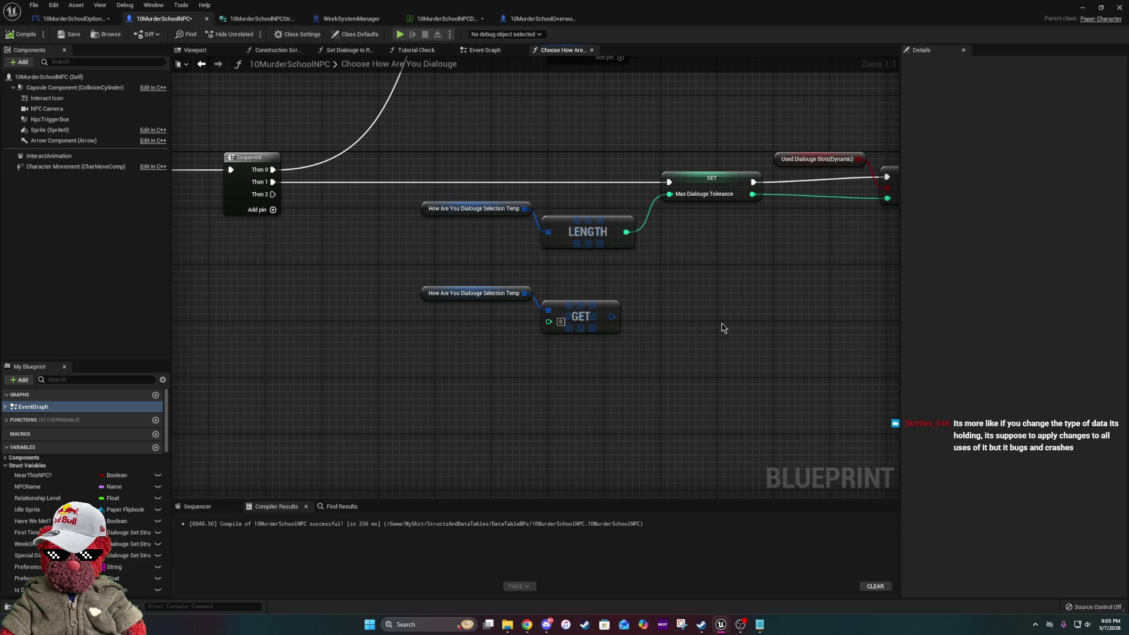
drag(724, 325, 617, 374)
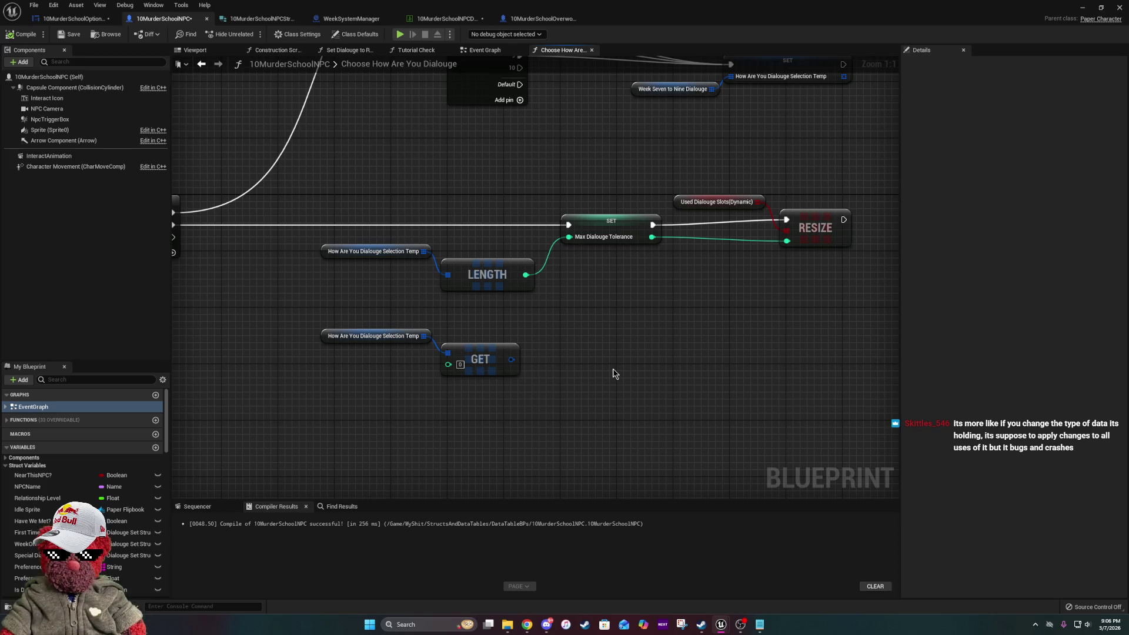
mouse_move(510, 350)
mouse_down()
mouse_move(620, 396)
mouse_move(431, 335)
mouse_move(447, 338)
mouse_up()
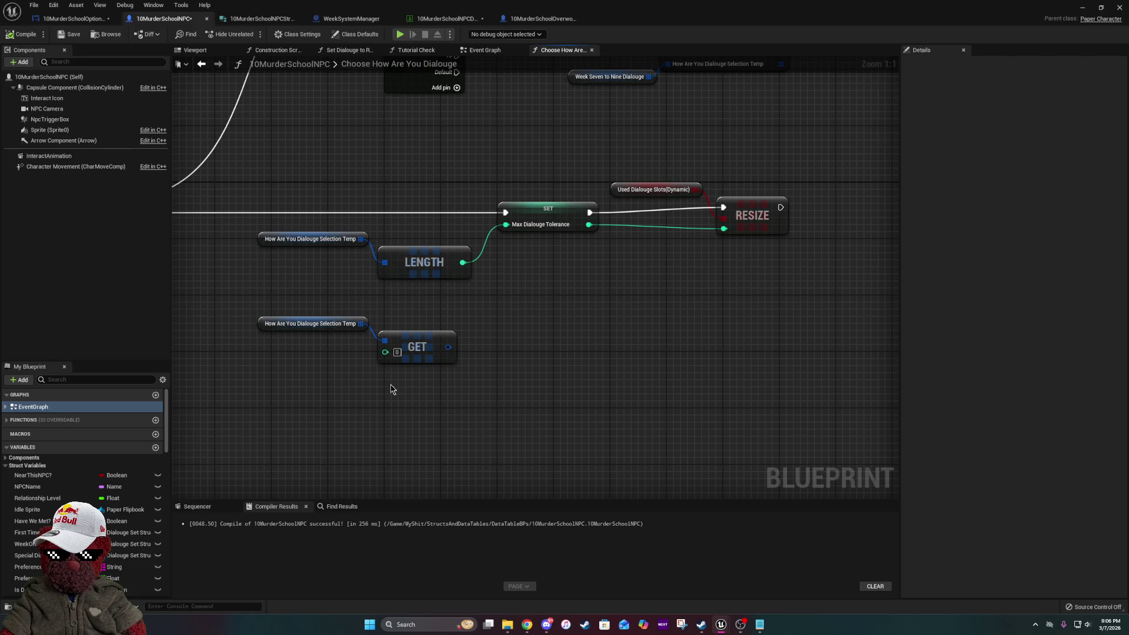
mouse_move(632, 131)
mouse_down()
mouse_move(673, 330)
mouse_move(668, 449)
mouse_move(738, 439)
mouse_move(858, 330)
mouse_move(865, 474)
mouse_move(609, 325)
mouse_up()
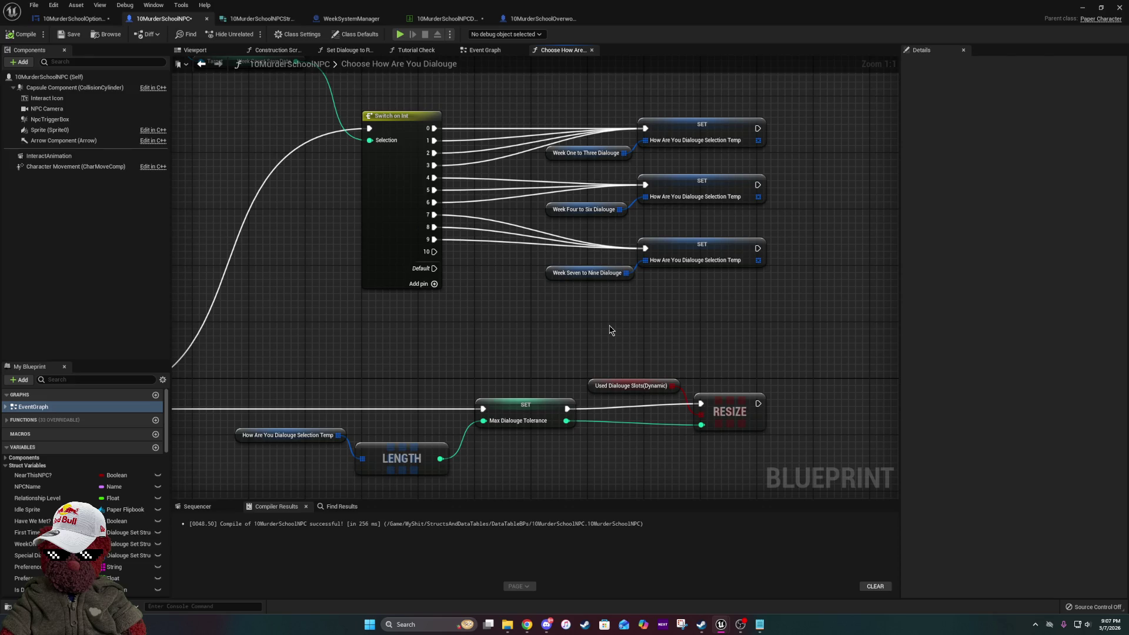
click(68, 35)
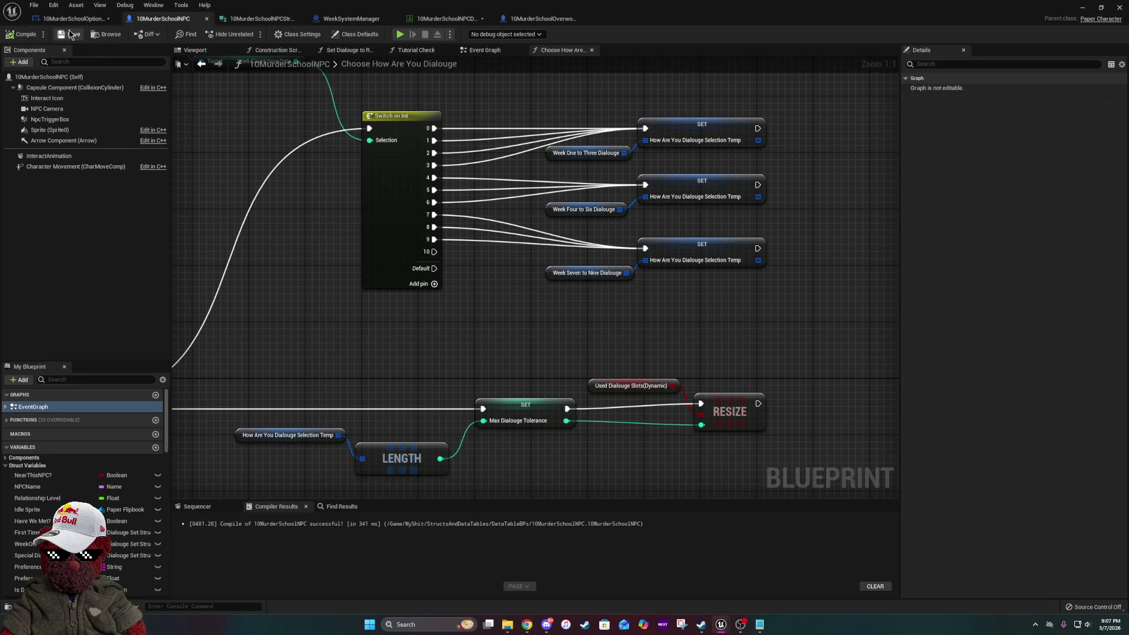
- Review Naomi's dialogue arrays in 10MurderSchoolNPCDataTable and add an element to UsedDialougeSlots(dynamic)
click(447, 18)
scroll(413, 489, up, 4)
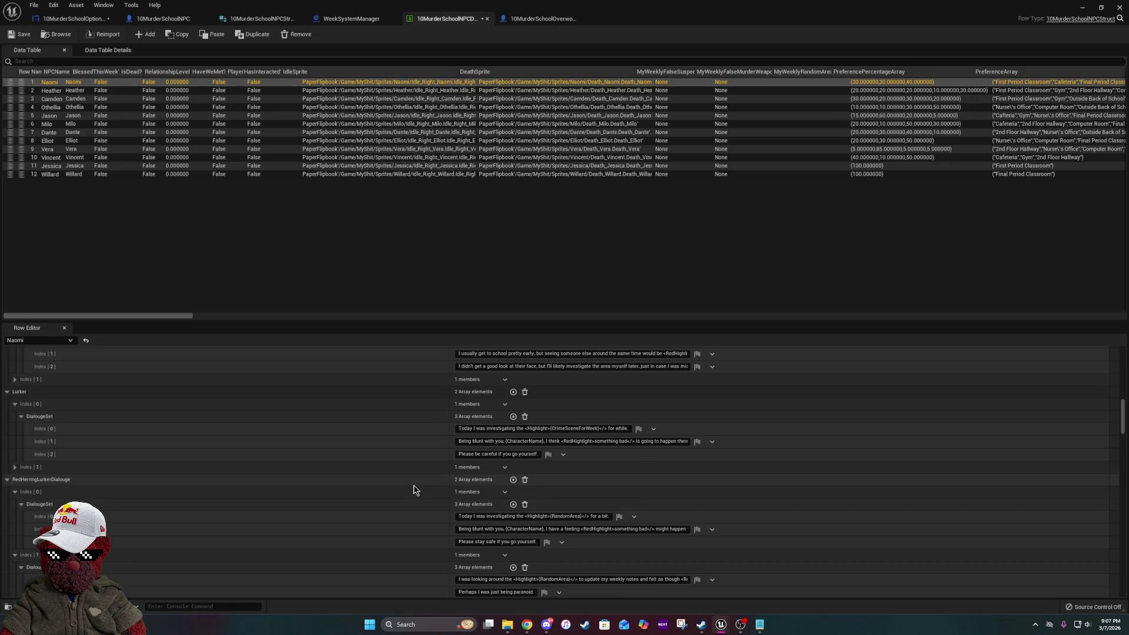
scroll(414, 489, up, 10)
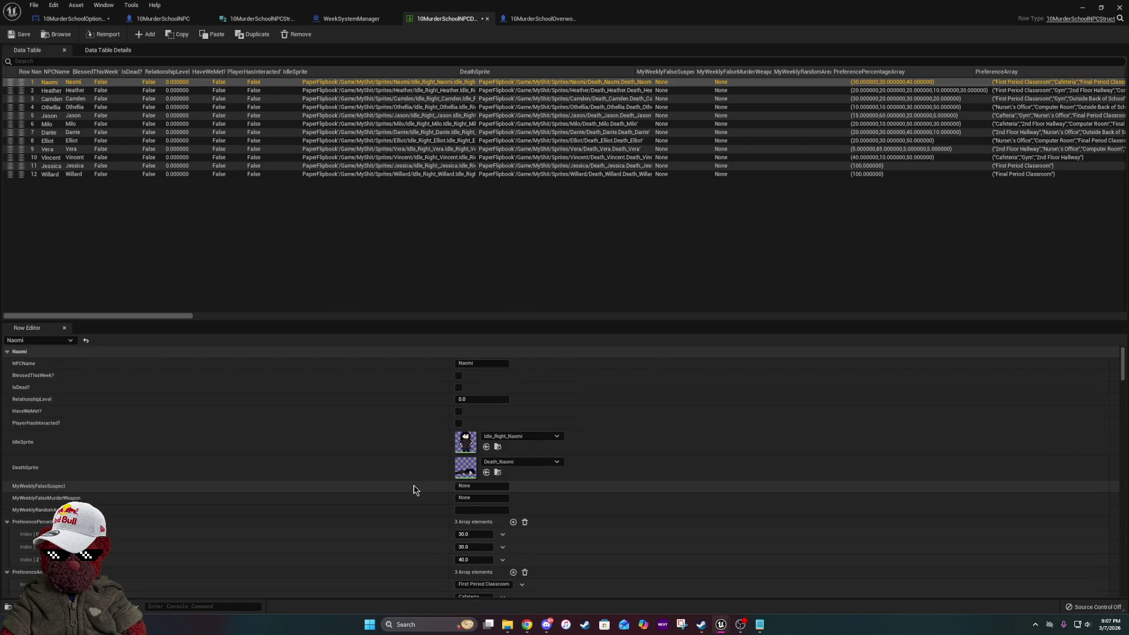
scroll(414, 488, down, 8)
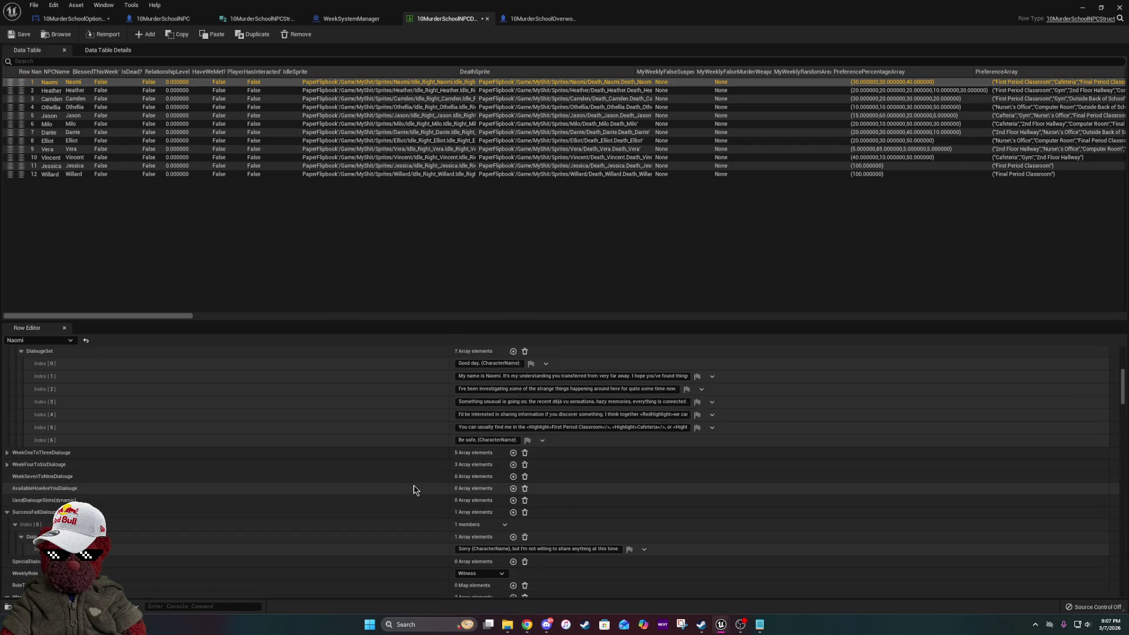
scroll(414, 489, down, 4)
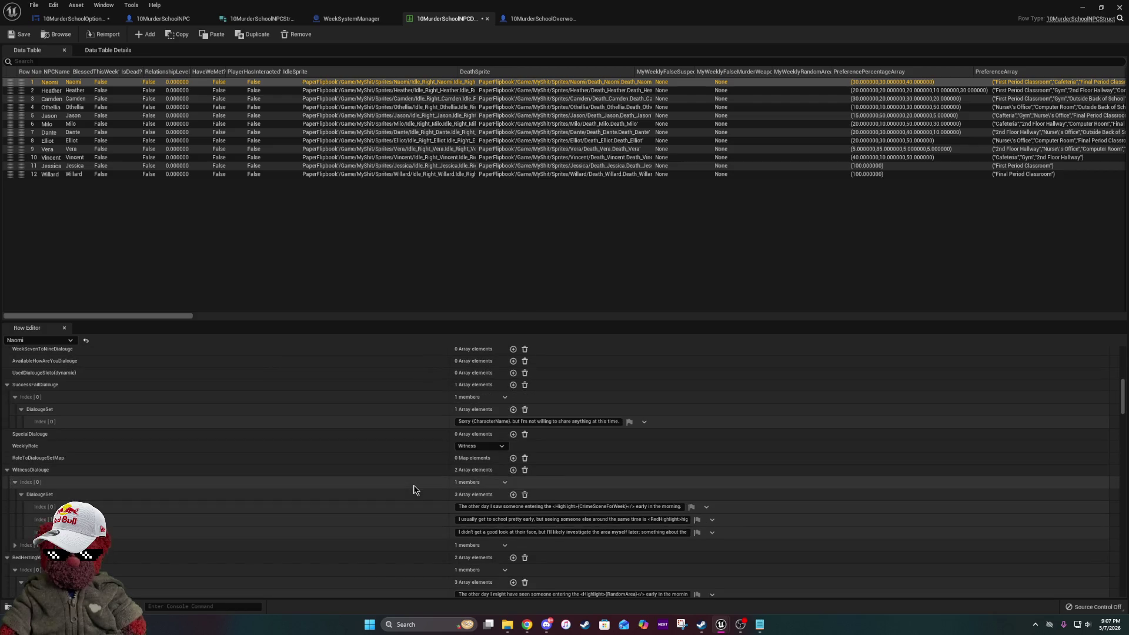
scroll(413, 489, down, 1)
scroll(414, 489, up, 2)
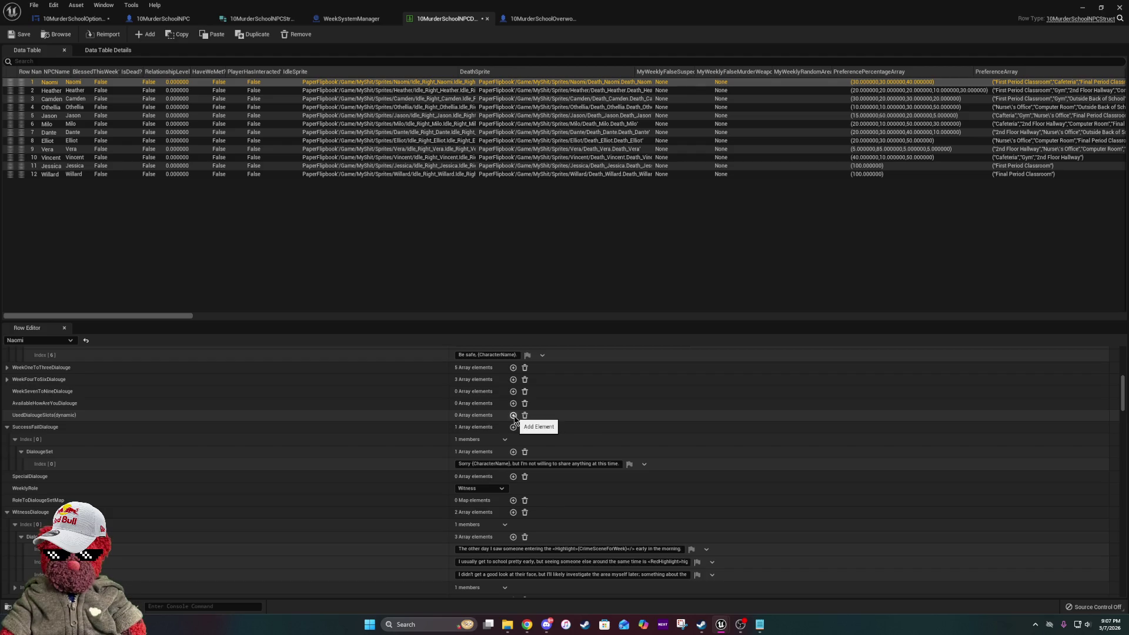
click(513, 416)
click(513, 416)
click(513, 416)
click(514, 416)
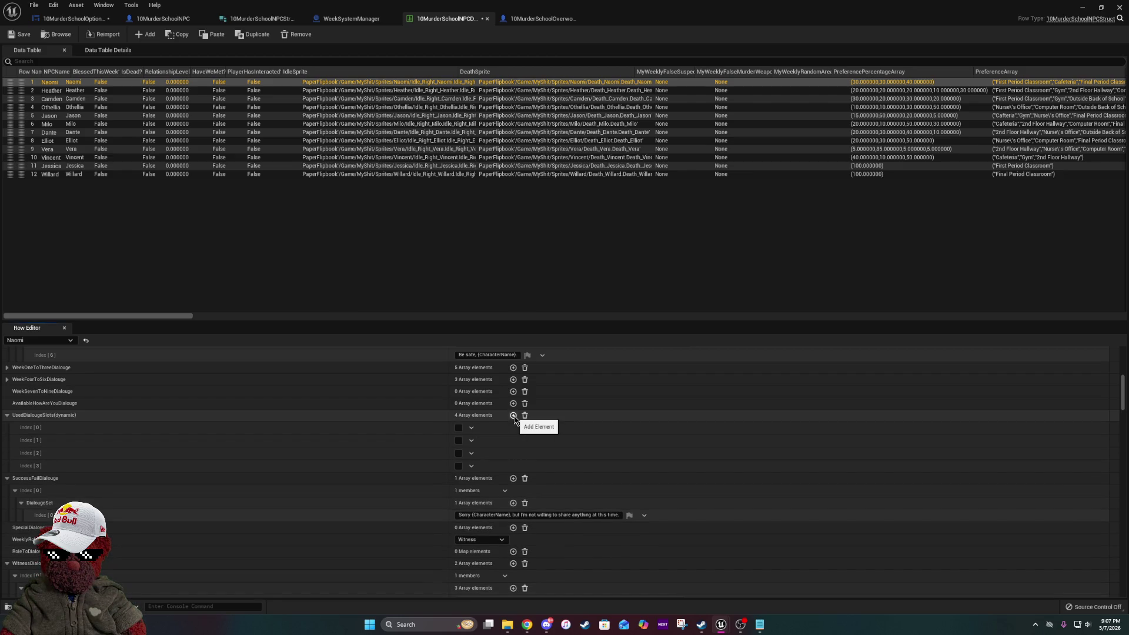
click(513, 416)
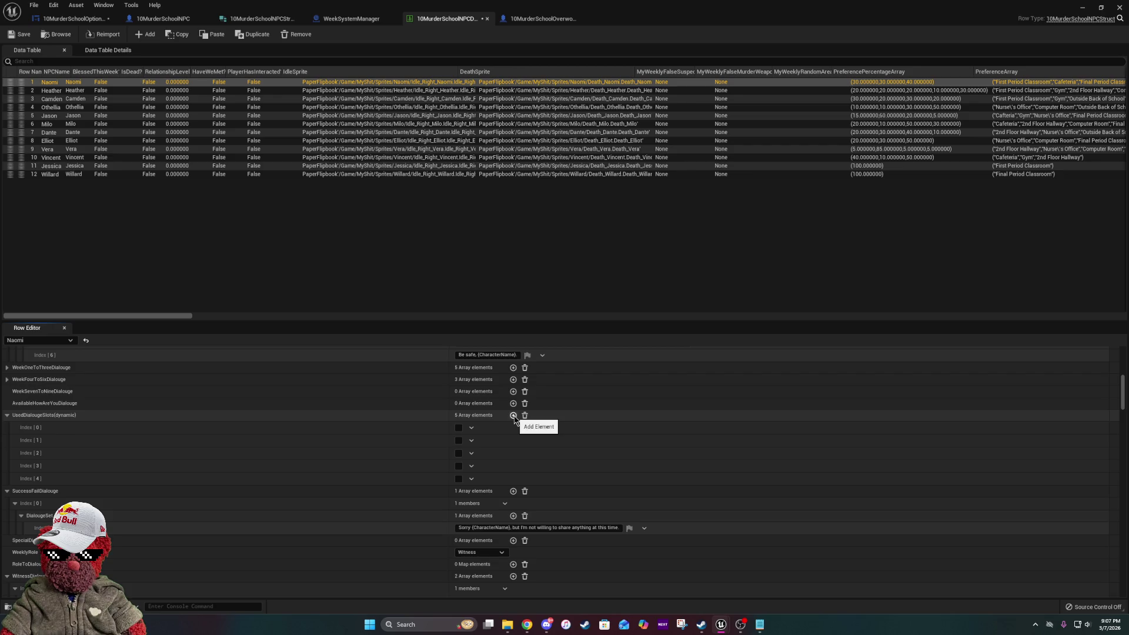
click(524, 416)
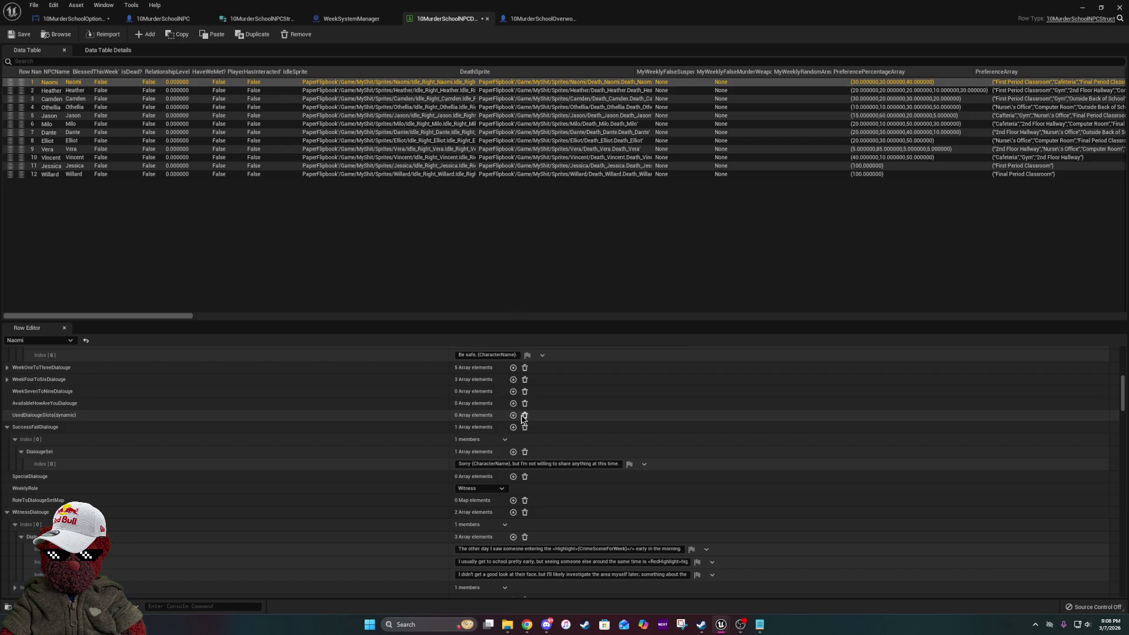
- Save the NPC data table, scroll through its row, then return to 10MurderSchoolOverworldCharacter
click(20, 34)
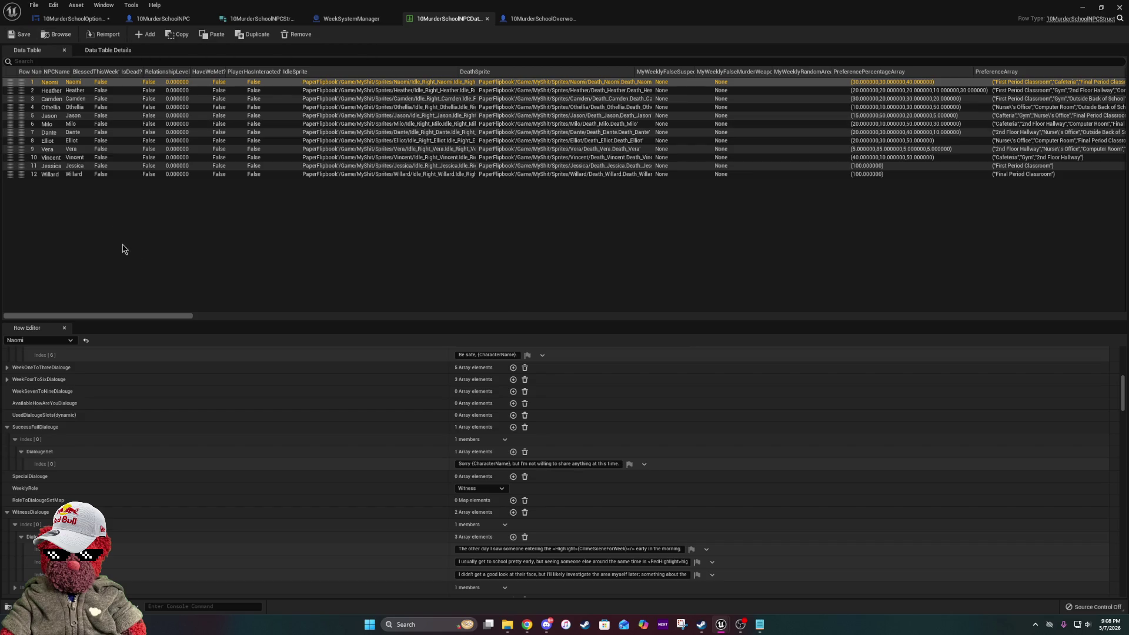
scroll(542, 492, up, 4)
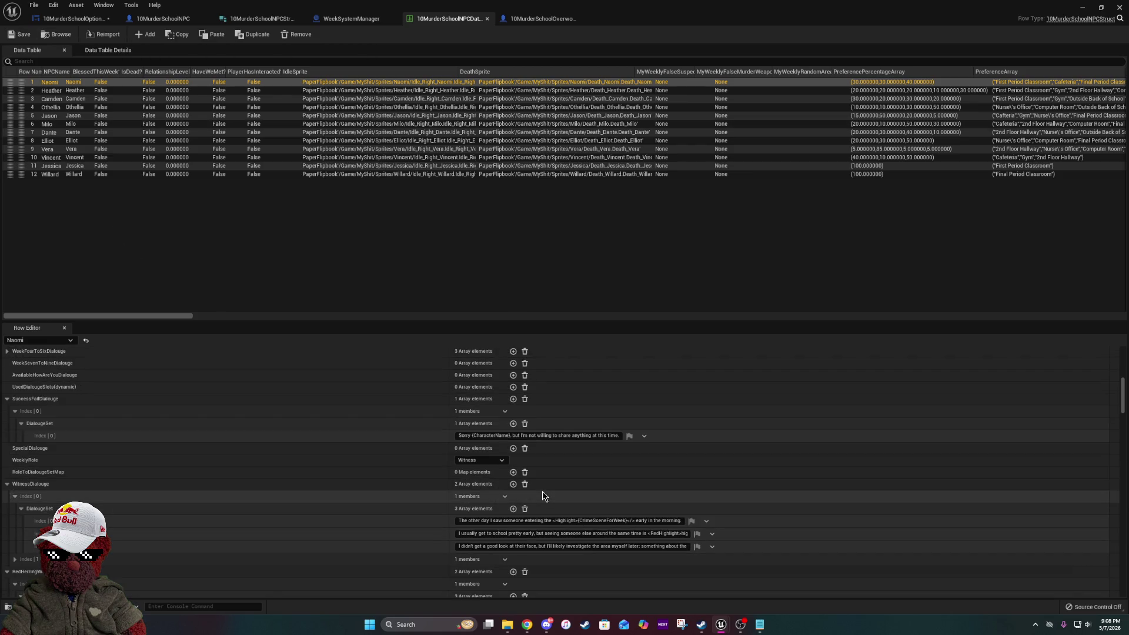
scroll(542, 492, down, 2)
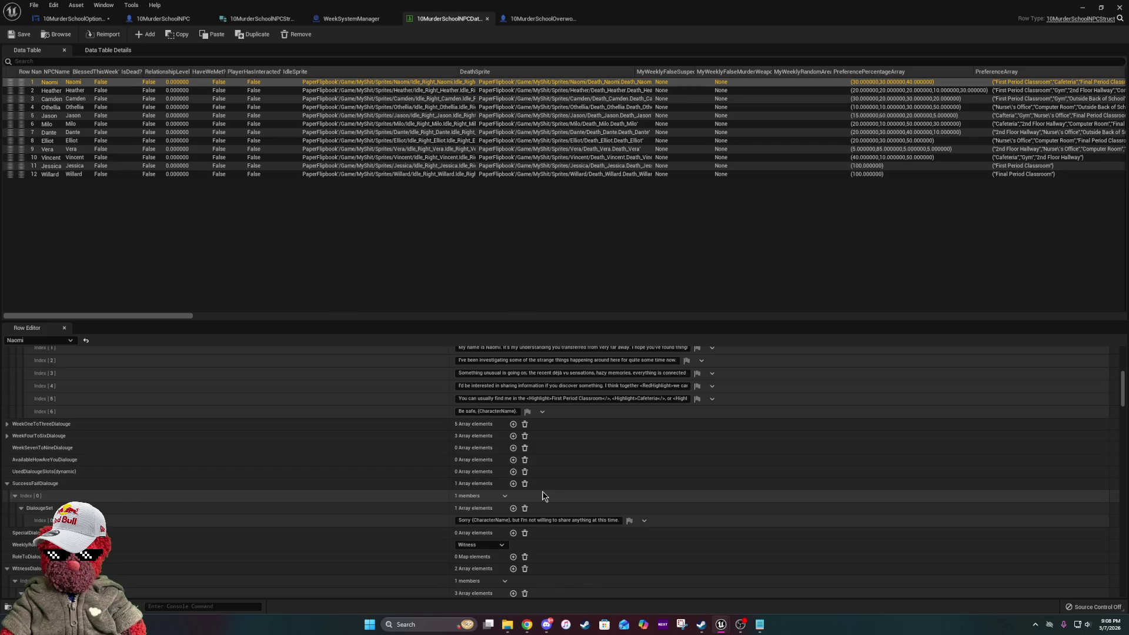
scroll(532, 446, down, 4)
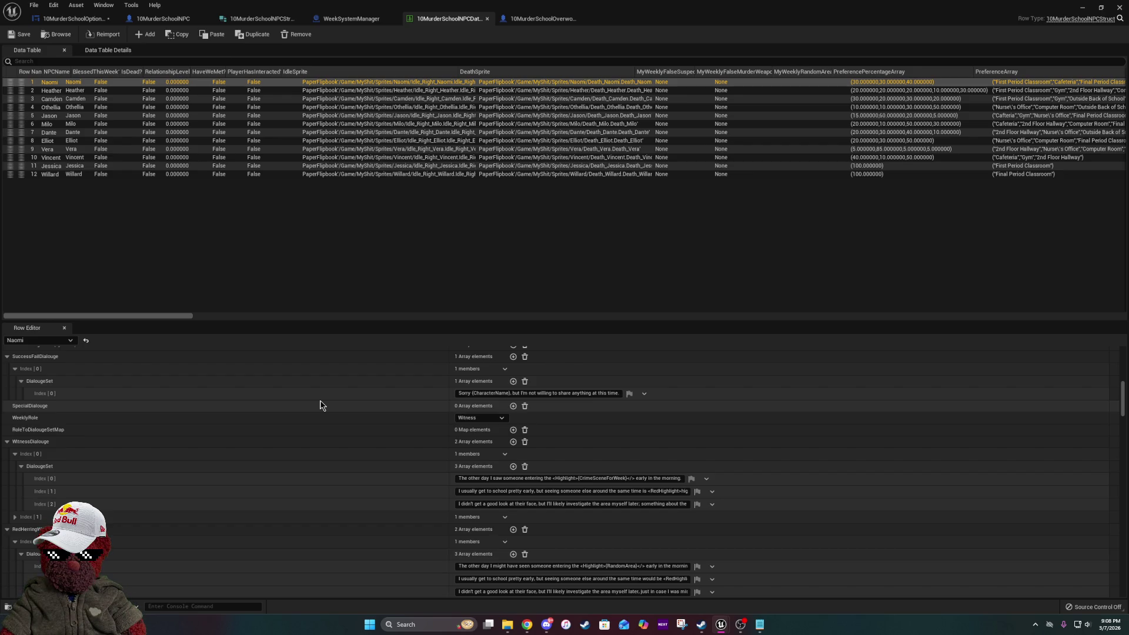
scroll(320, 405, down, 2)
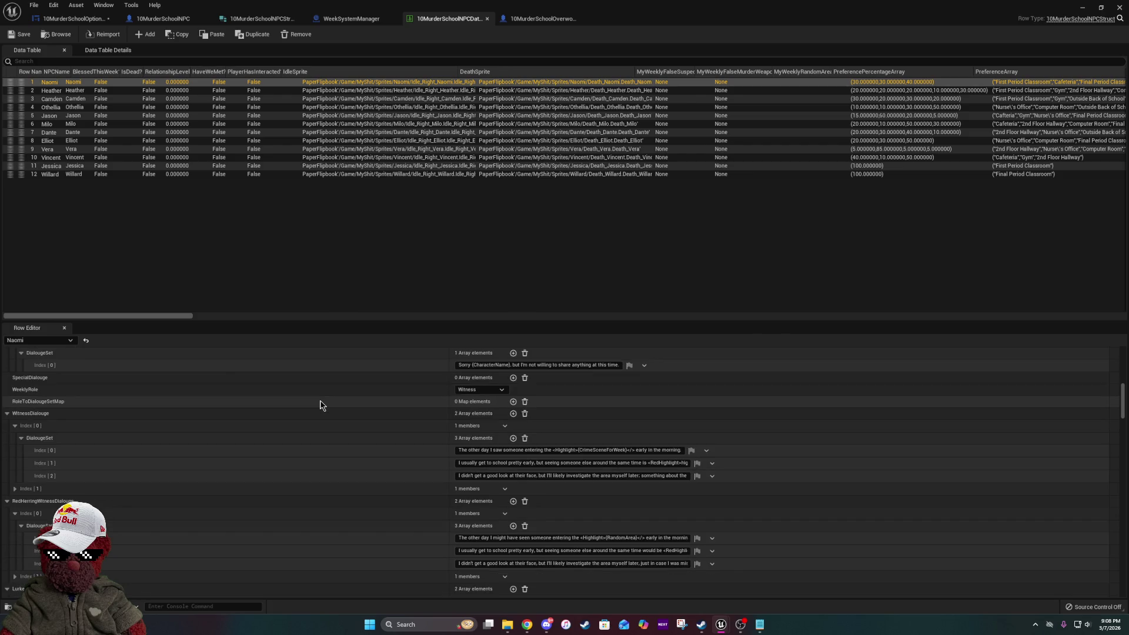
scroll(320, 406, up, 6)
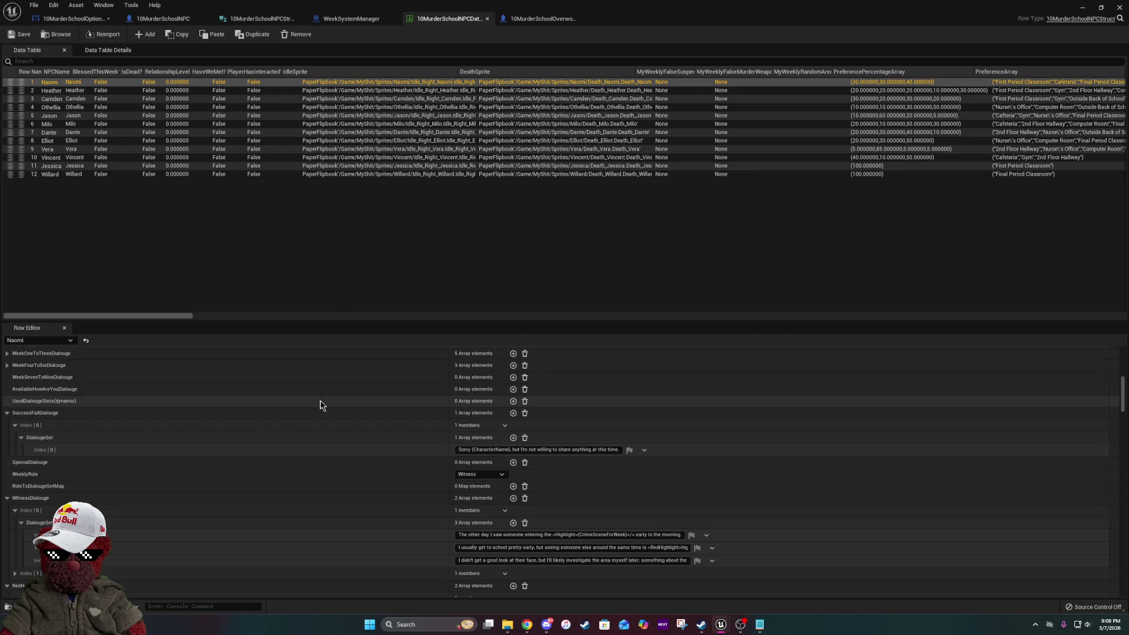
scroll(321, 406, up, 2)
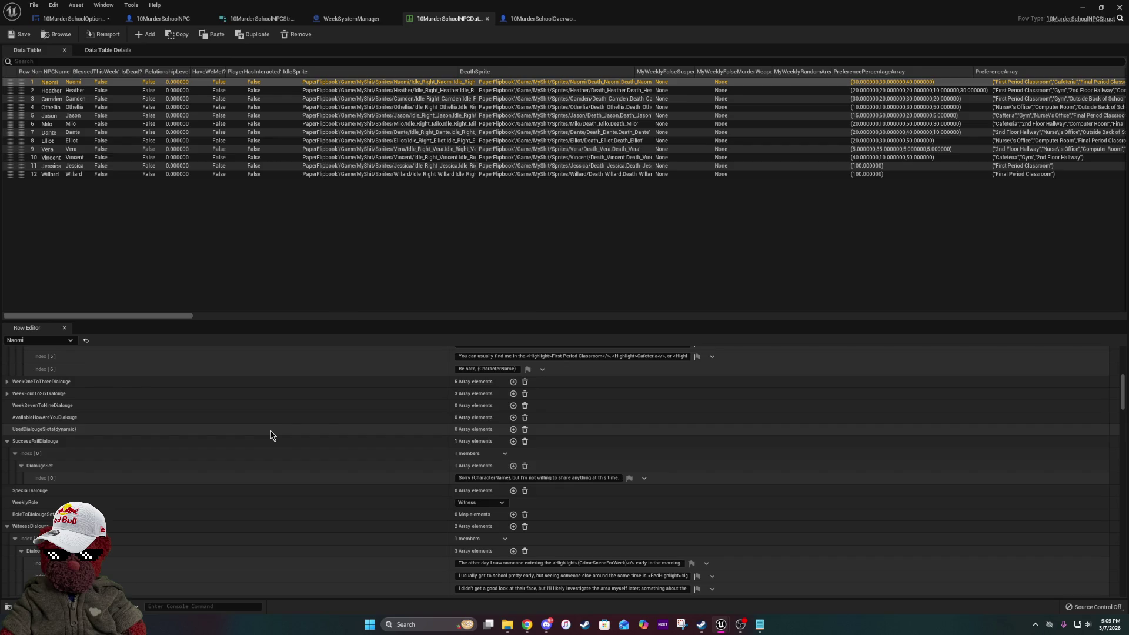
click(540, 18)
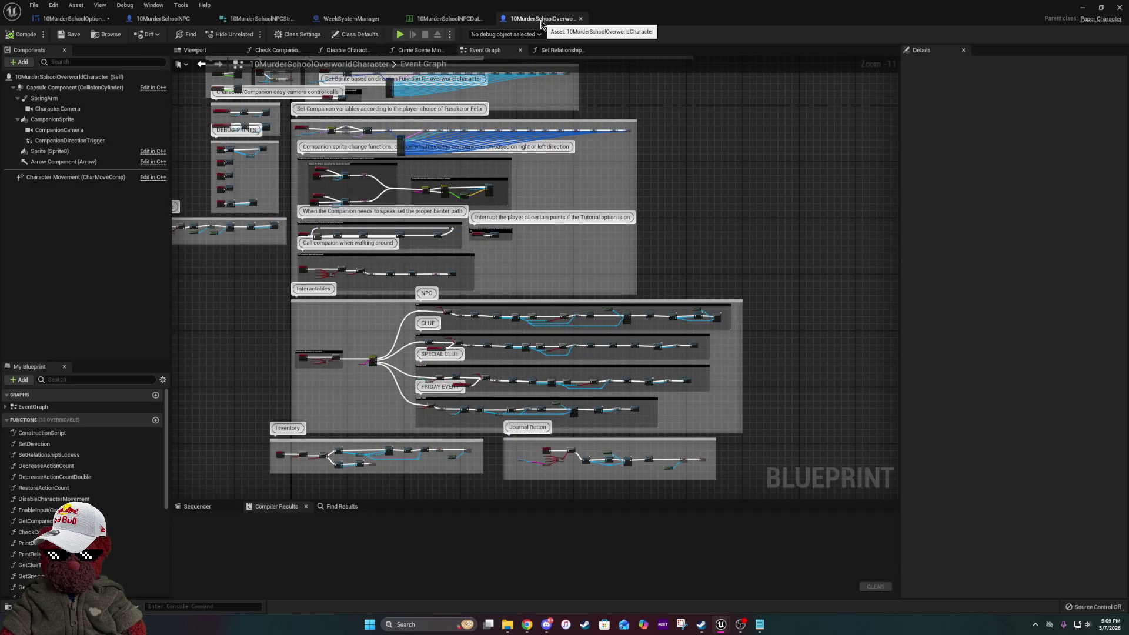
click(474, 22)
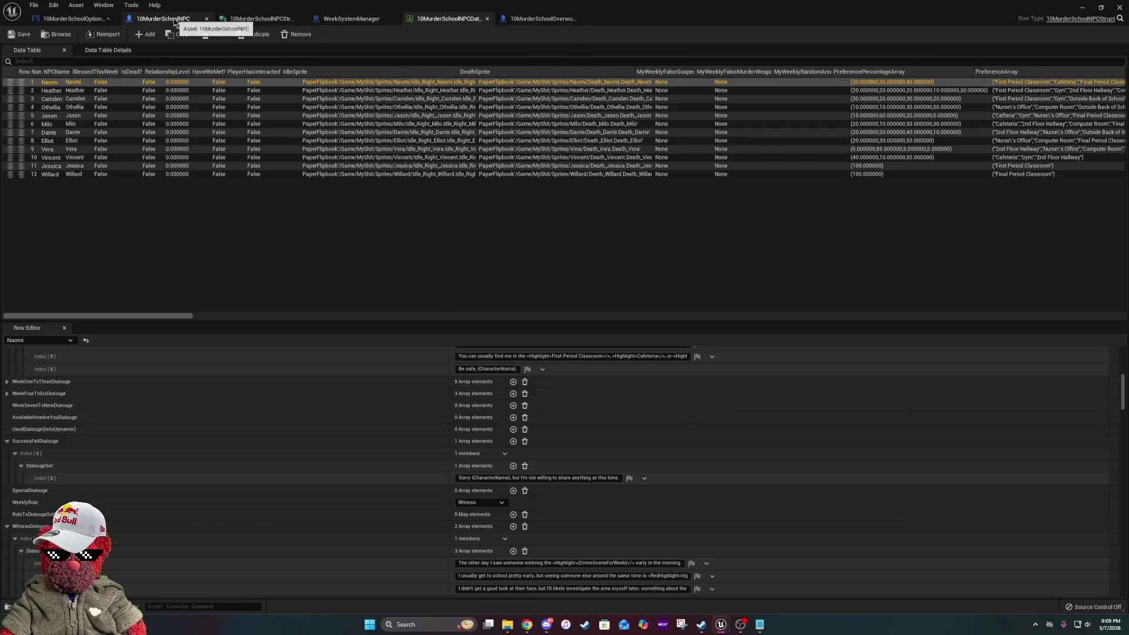
click(175, 20)
drag(394, 384, 567, 176)
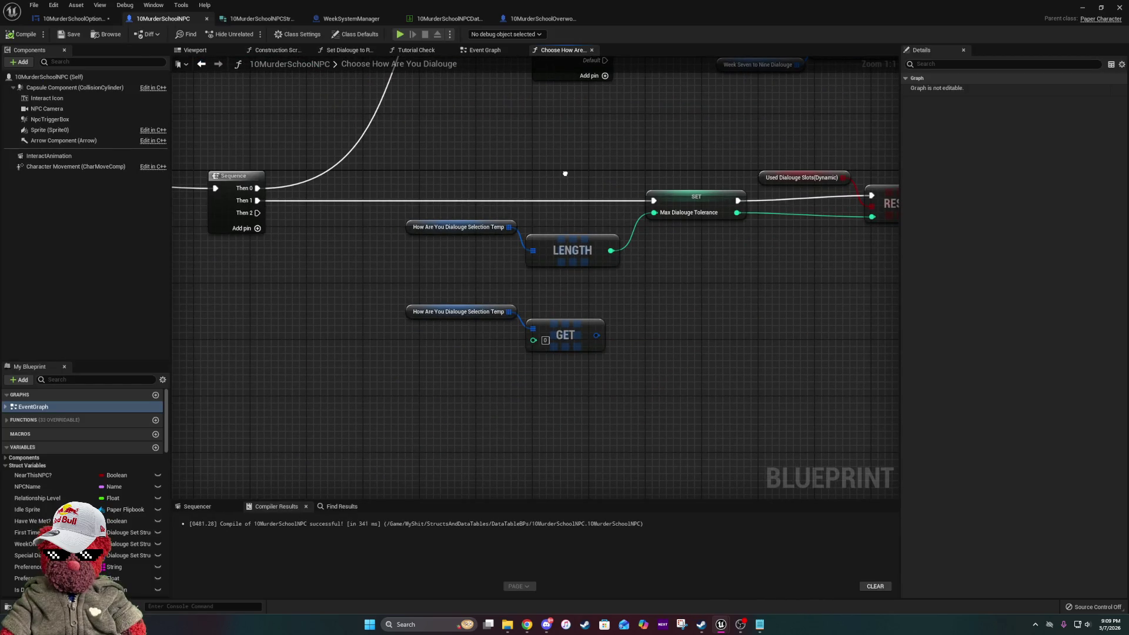
scroll(19, 524, down, 10)
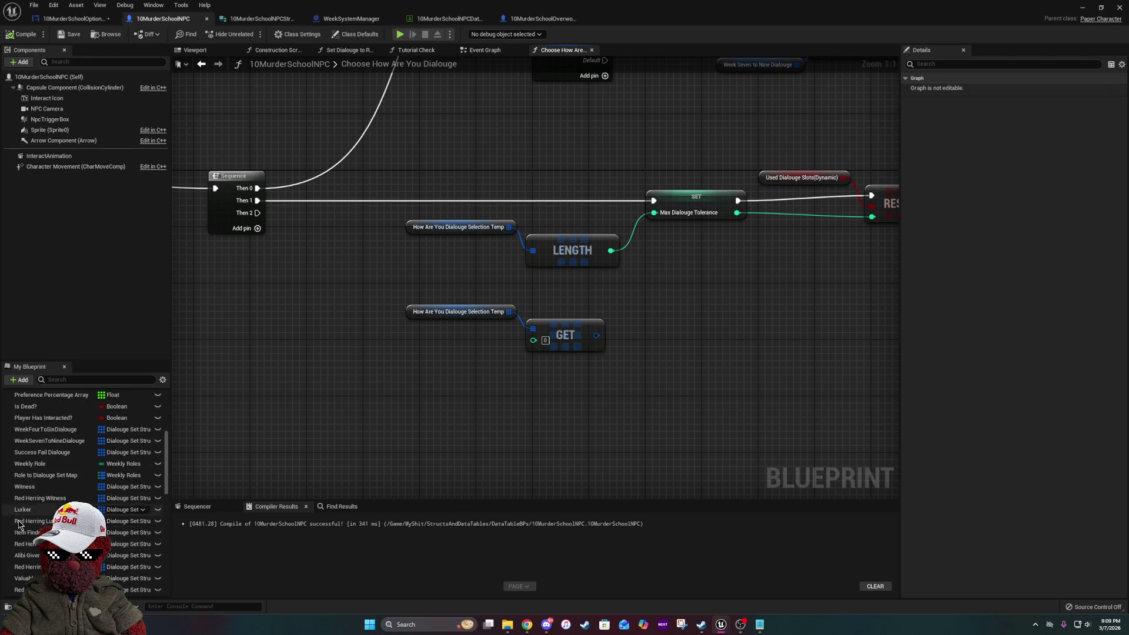
scroll(19, 525, down, 3)
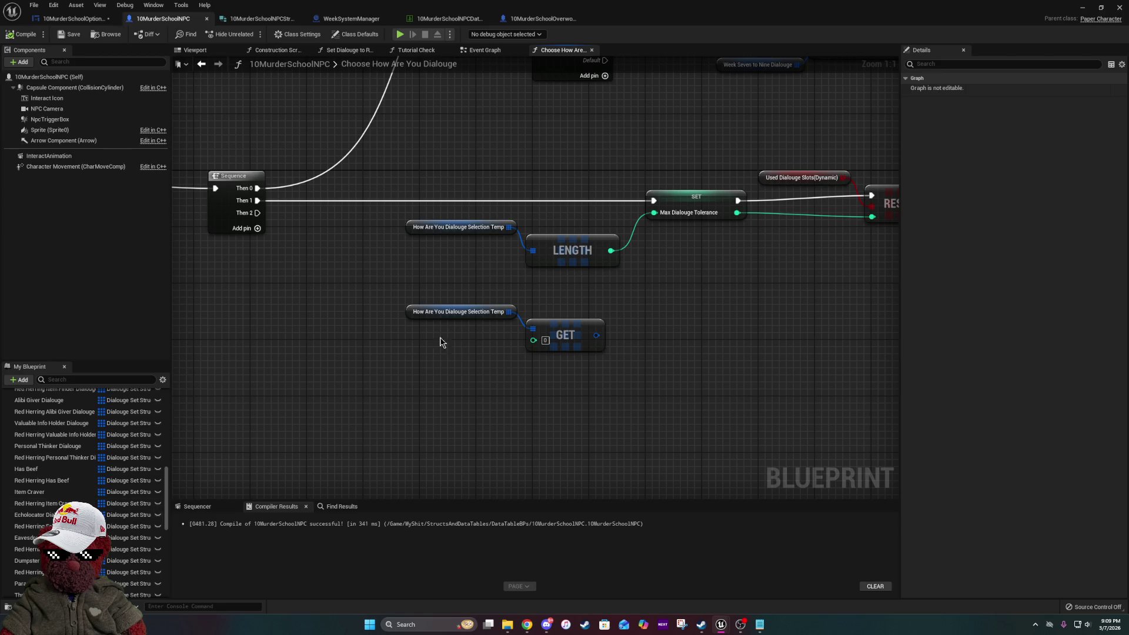
drag(638, 338, 447, 353)
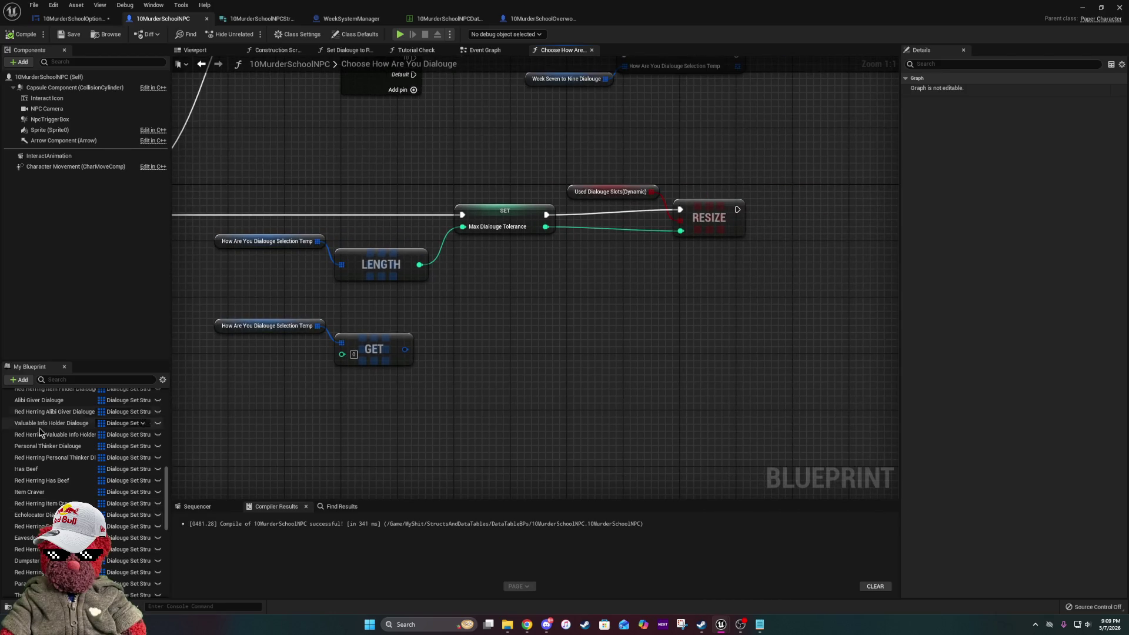
scroll(47, 517, down, 1)
scroll(48, 517, down, 10)
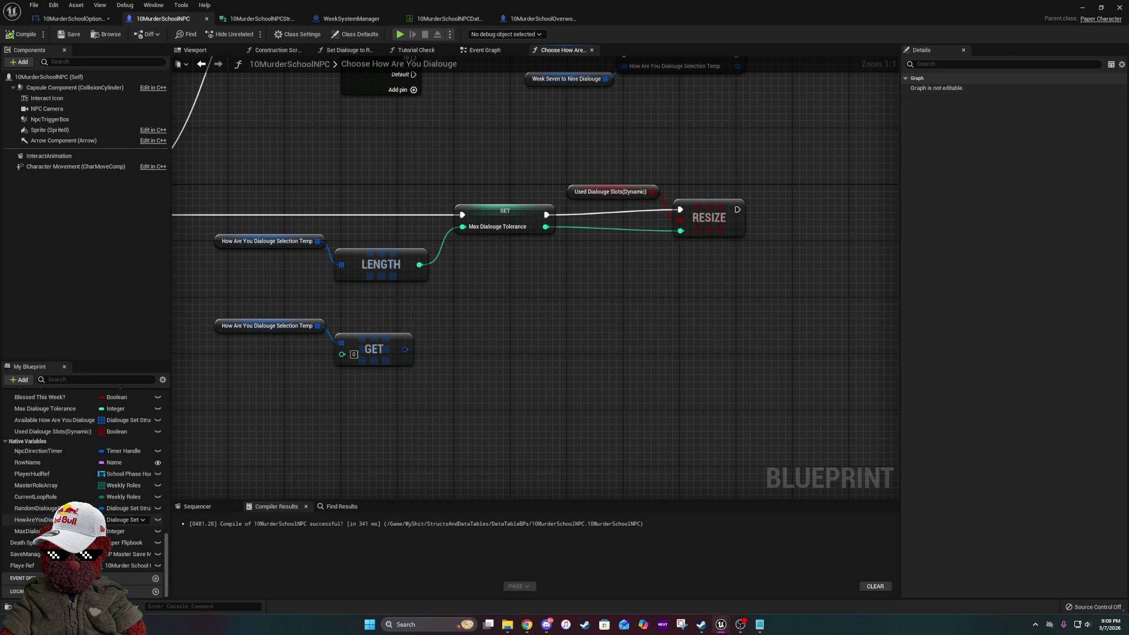
right_click(100, 520)
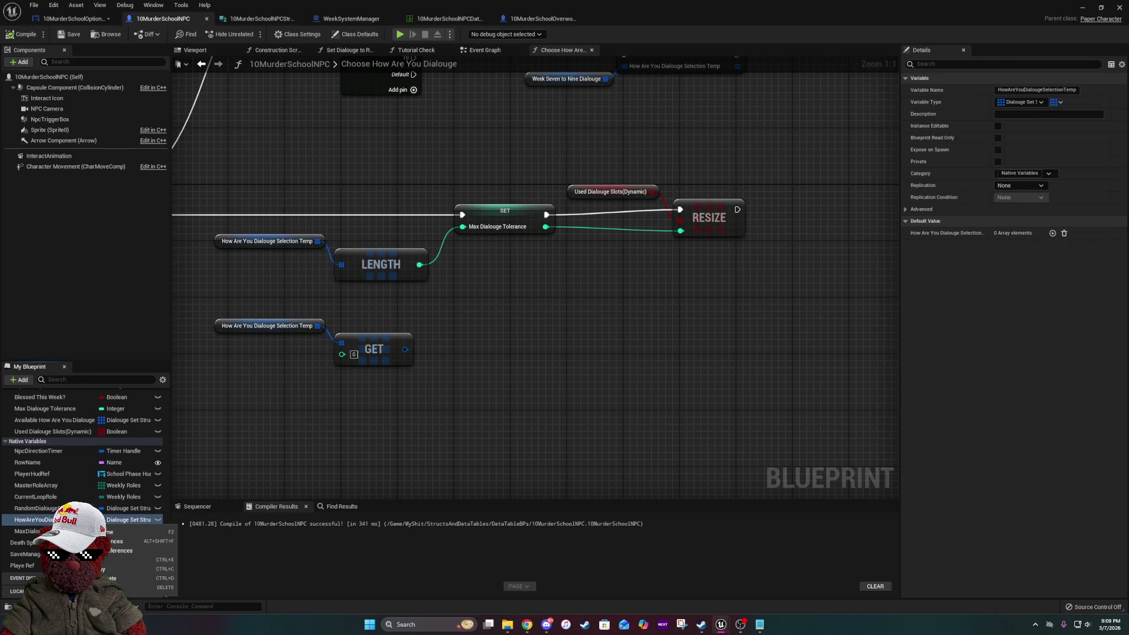
- Duplicate the HowAreYouDialougeSelectionTemp variable and name the copy TempHolder
click(146, 585)
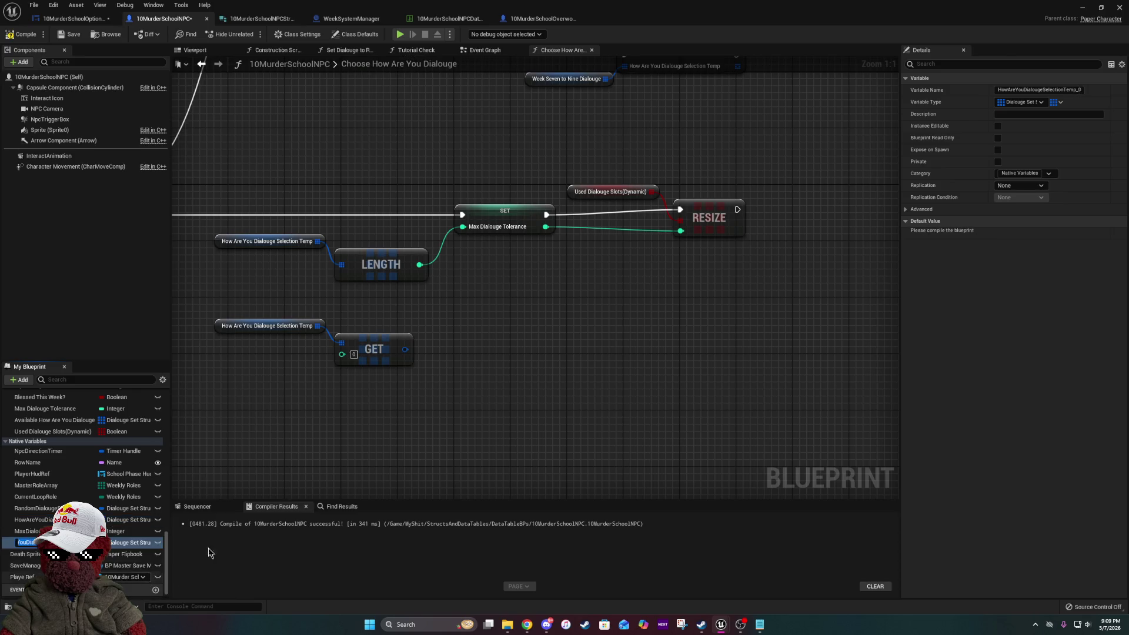
text(Temp)
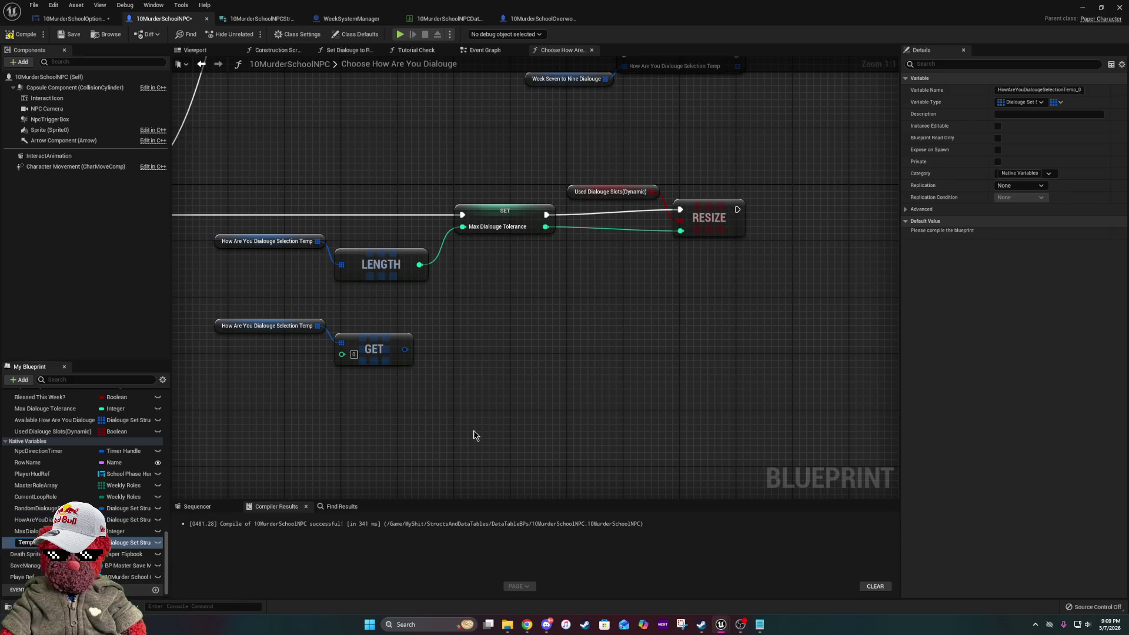
text(Holder)
key(Return)
- Place a TempHolder getter in the function graph and wire it into a new array ADD node
mouse_move(23, 542)
mouse_down()
mouse_move(552, 345)
mouse_move(618, 369)
mouse_up()
click(588, 356)
text(add)
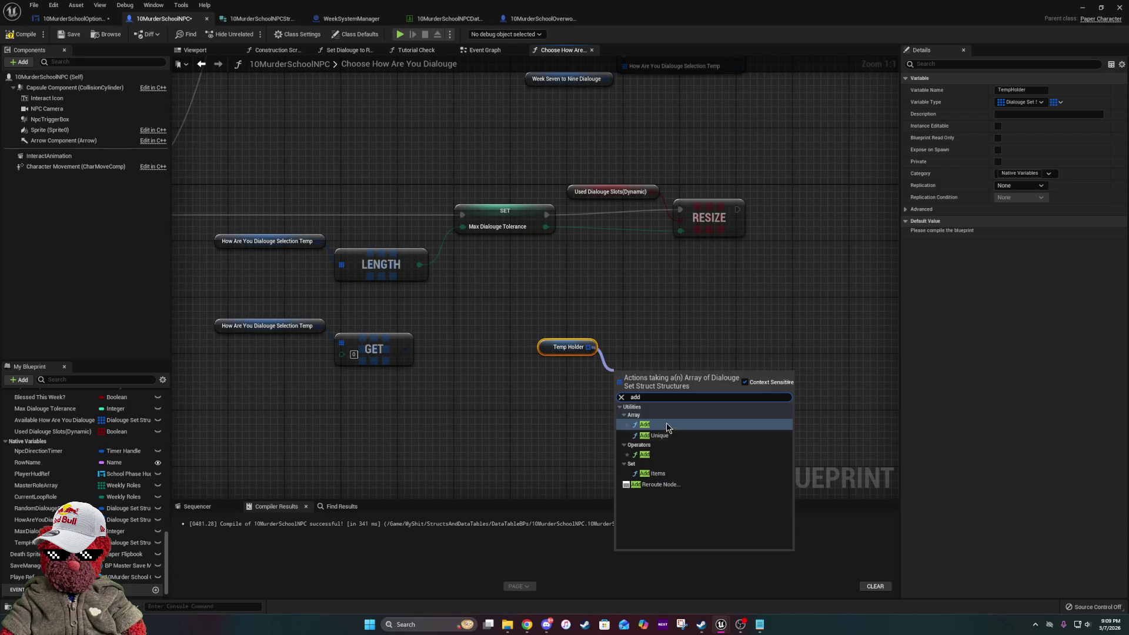
click(644, 424)
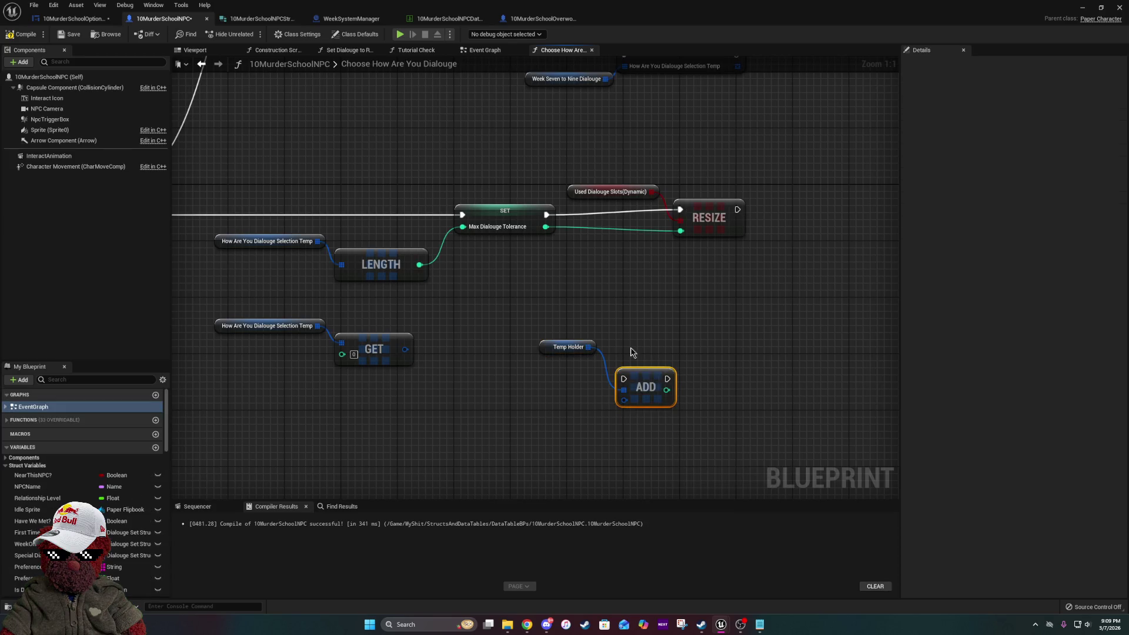
- Move Temp Holder and ADD higher and paste a second Used Dialouge Slots(Dynamic) getter below
ctrl+click(568, 347)
drag(656, 387, 712, 359)
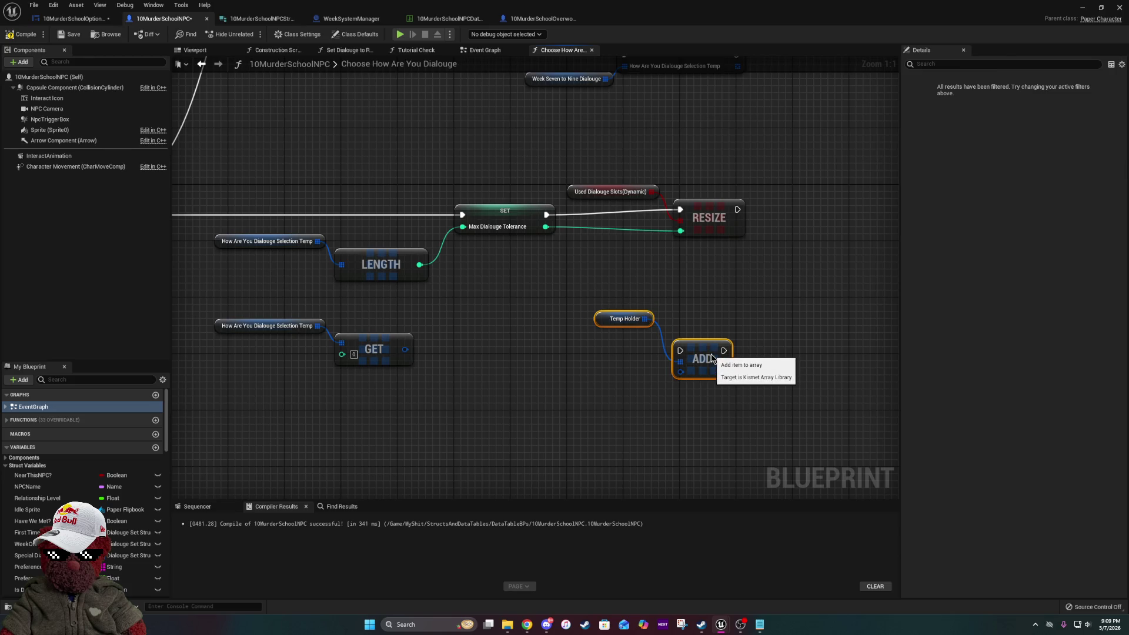
mouse_move(711, 355)
mouse_down()
mouse_move(801, 467)
mouse_move(662, 318)
mouse_up()
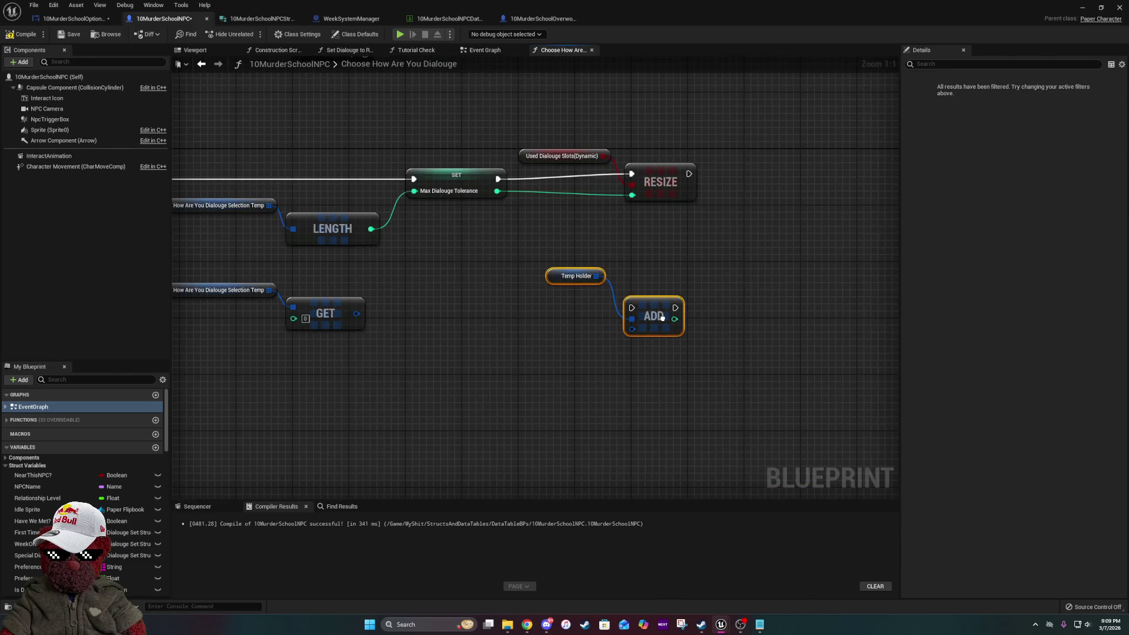
click(574, 155)
drag(576, 406, 486, 264)
key(ctrl+x)
key(ctrl+v)
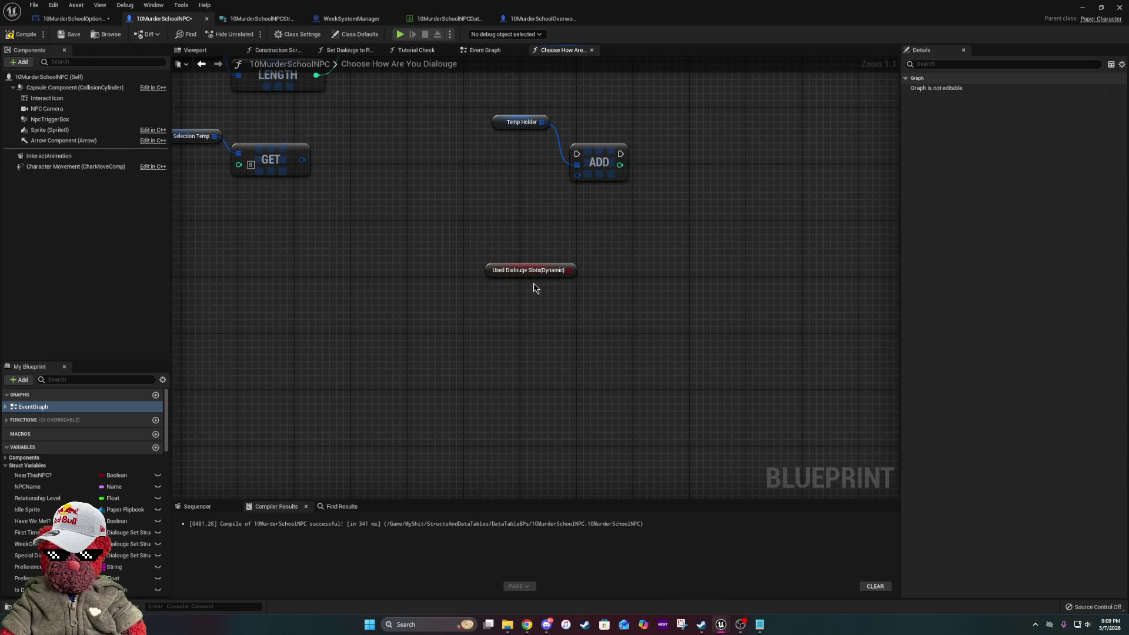
- Attach a Set Array Elem node to the new getter, removing a mistakenly added GET node
drag(569, 272, 598, 312)
text(get)
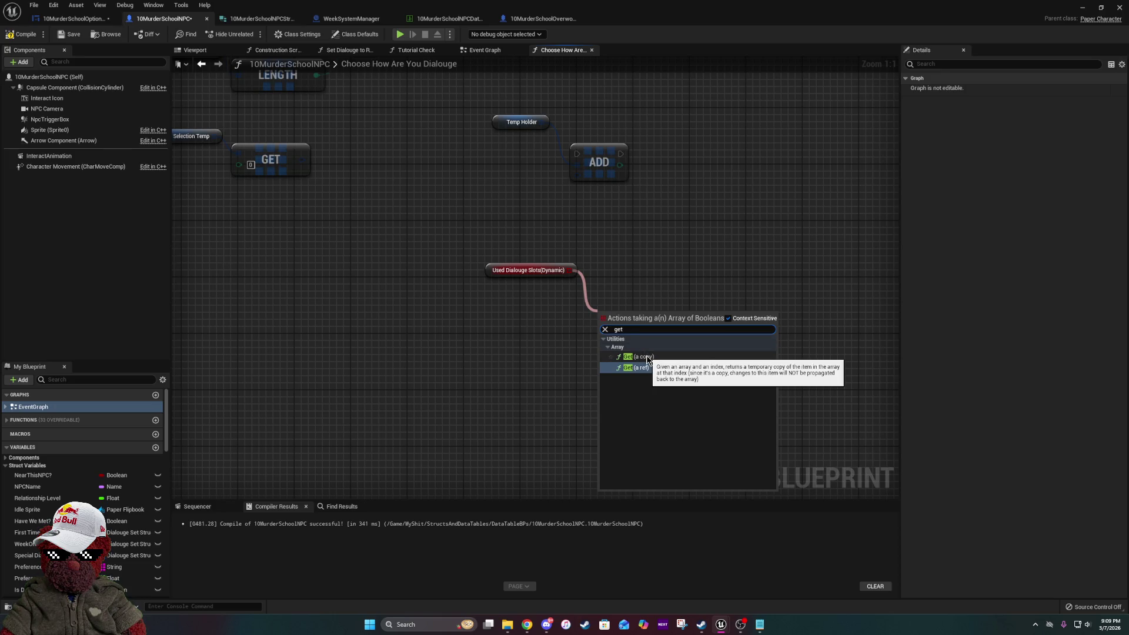
click(647, 357)
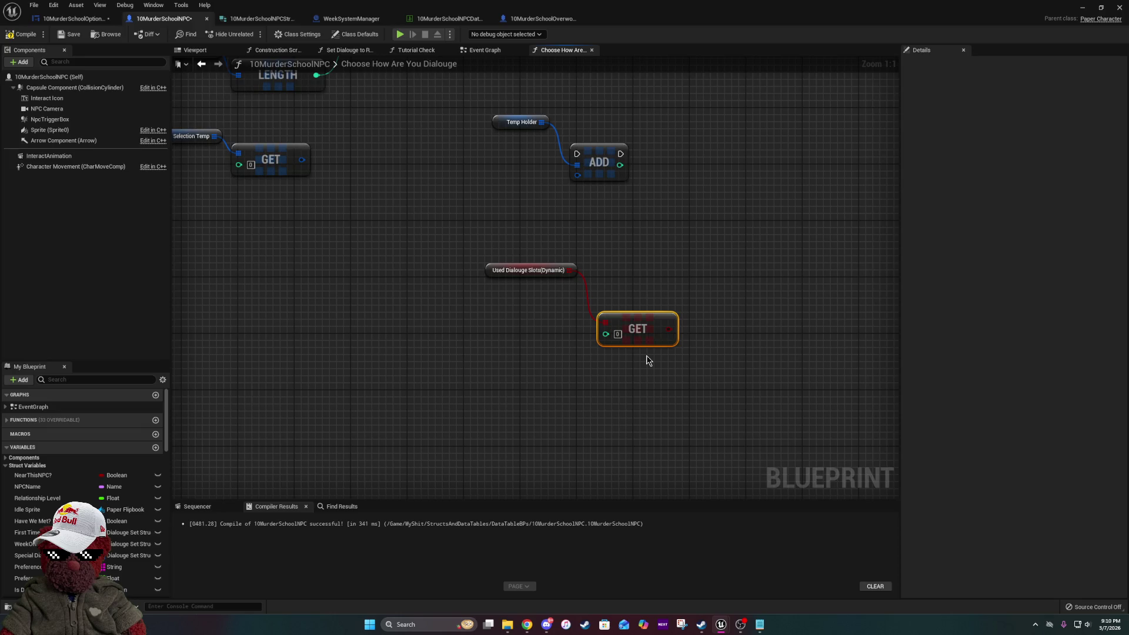
drag(646, 291, 639, 358)
key(Delete)
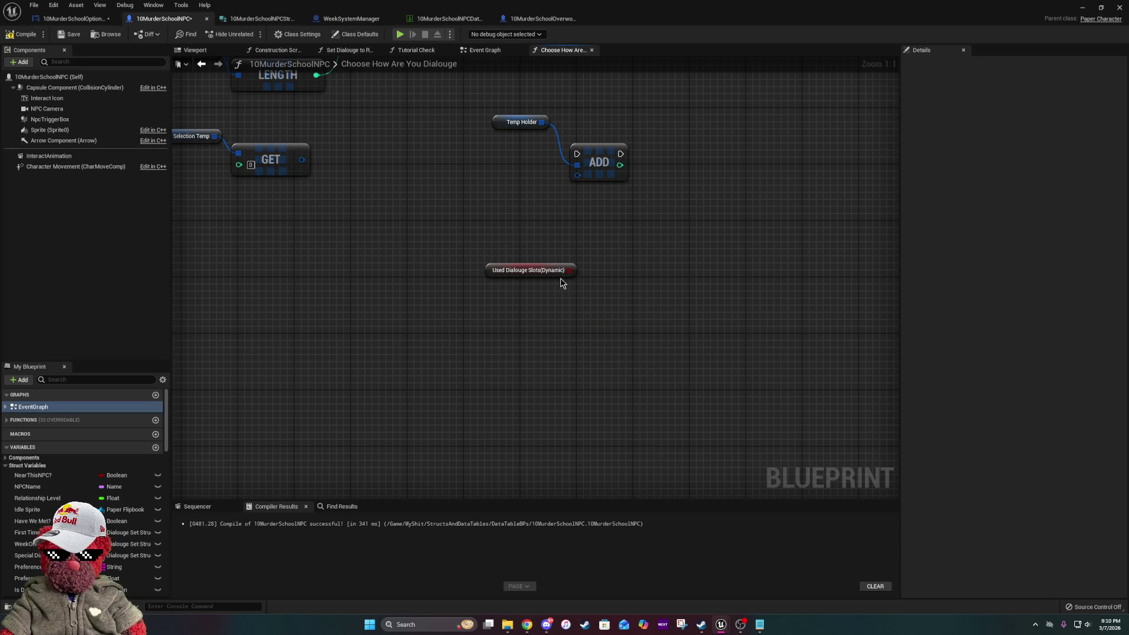
drag(570, 270, 623, 341)
text(set)
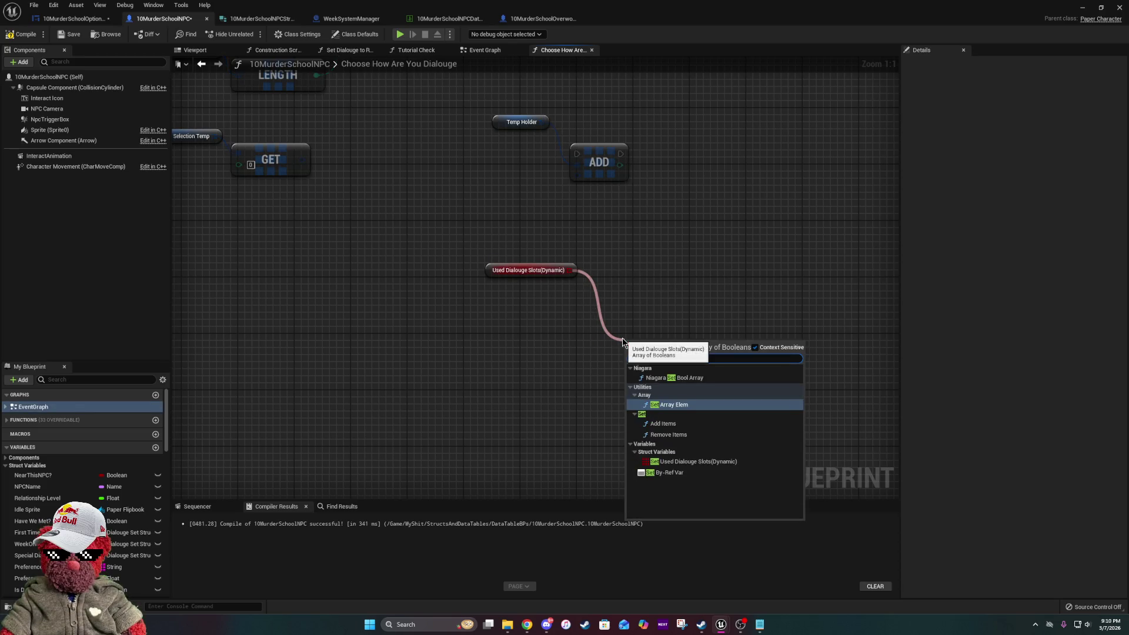
click(668, 403)
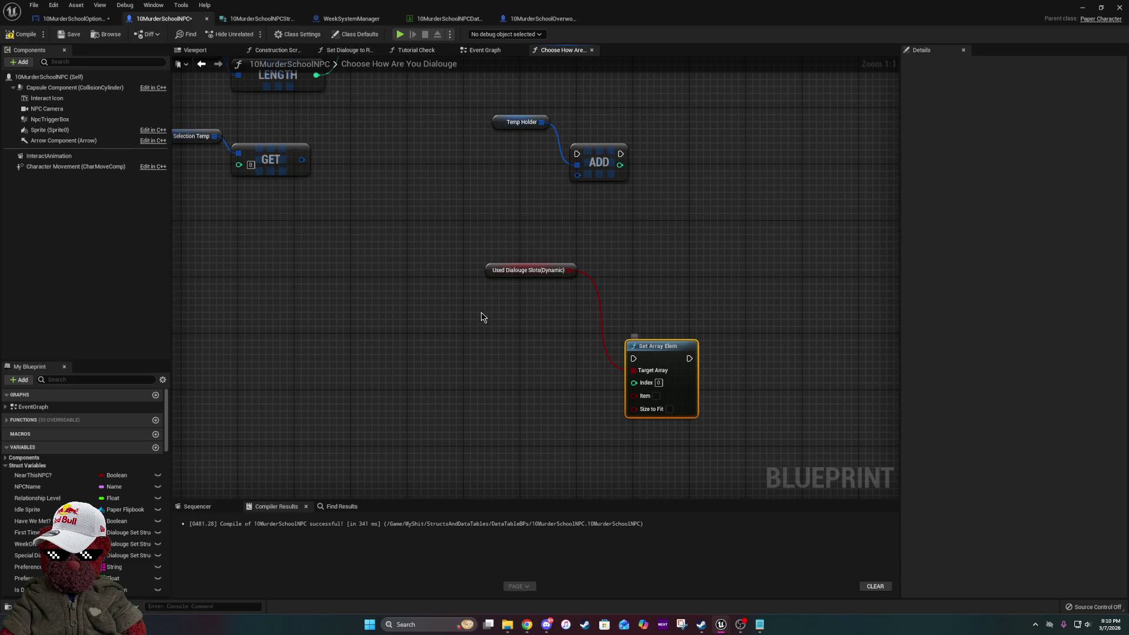
- Move the selection temp getter and its GET node right and down near the Sequence node
drag(487, 317, 613, 374)
mouse_move(559, 307)
mouse_down()
mouse_move(597, 368)
mouse_move(589, 341)
mouse_move(685, 349)
mouse_move(554, 320)
mouse_up()
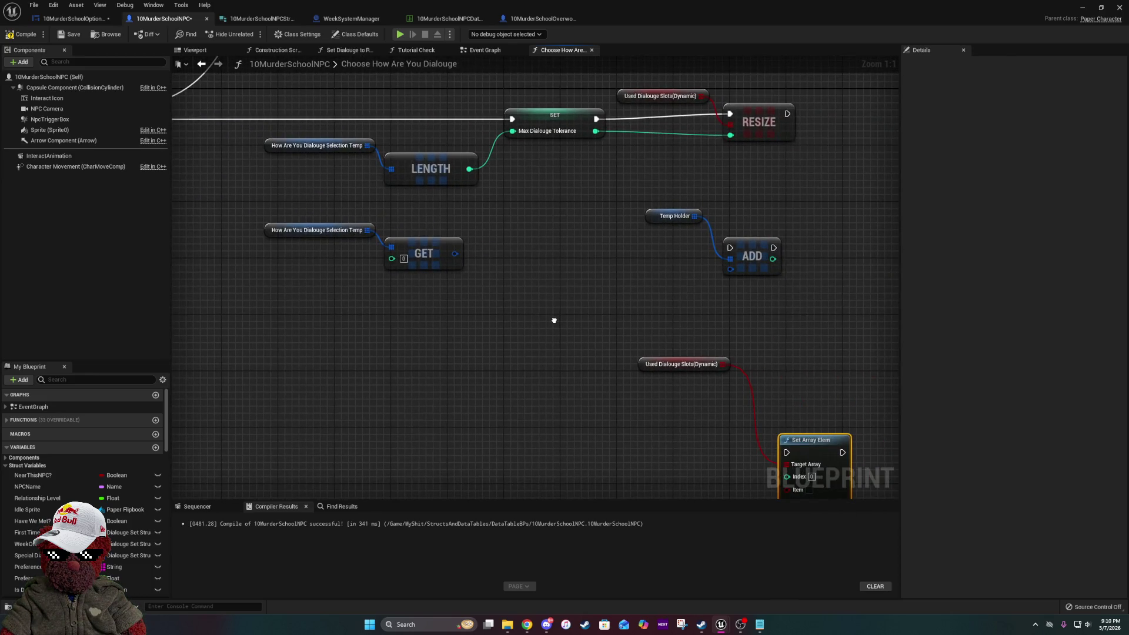
mouse_move(253, 212)
mouse_down()
mouse_move(468, 274)
mouse_move(557, 320)
mouse_move(593, 311)
mouse_move(439, 273)
mouse_up()
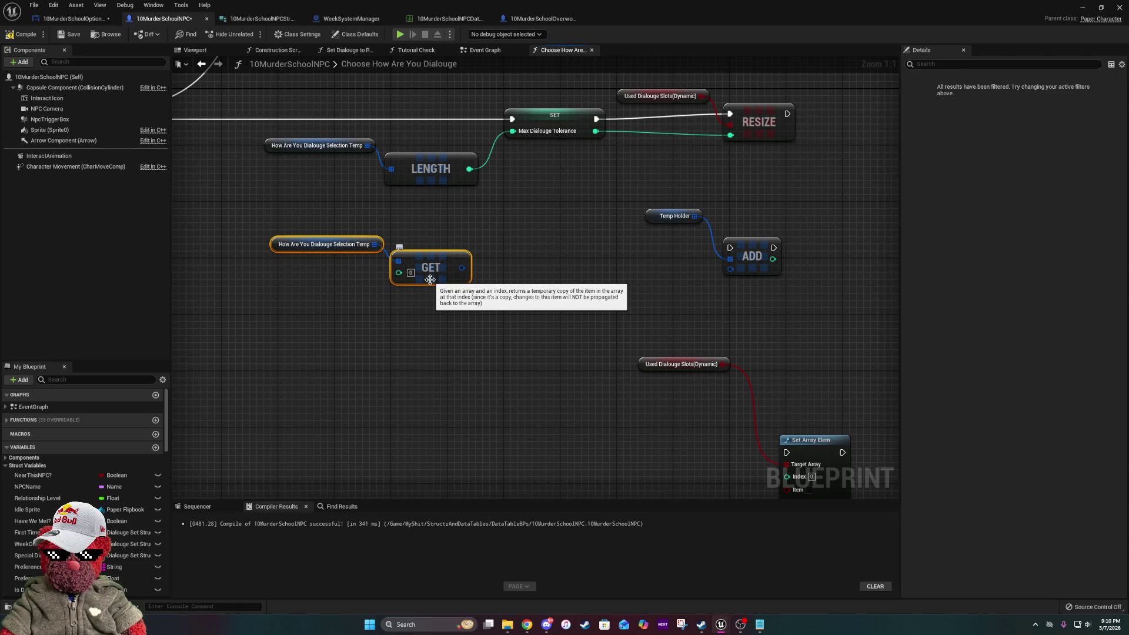
drag(428, 293, 520, 351)
click(522, 353)
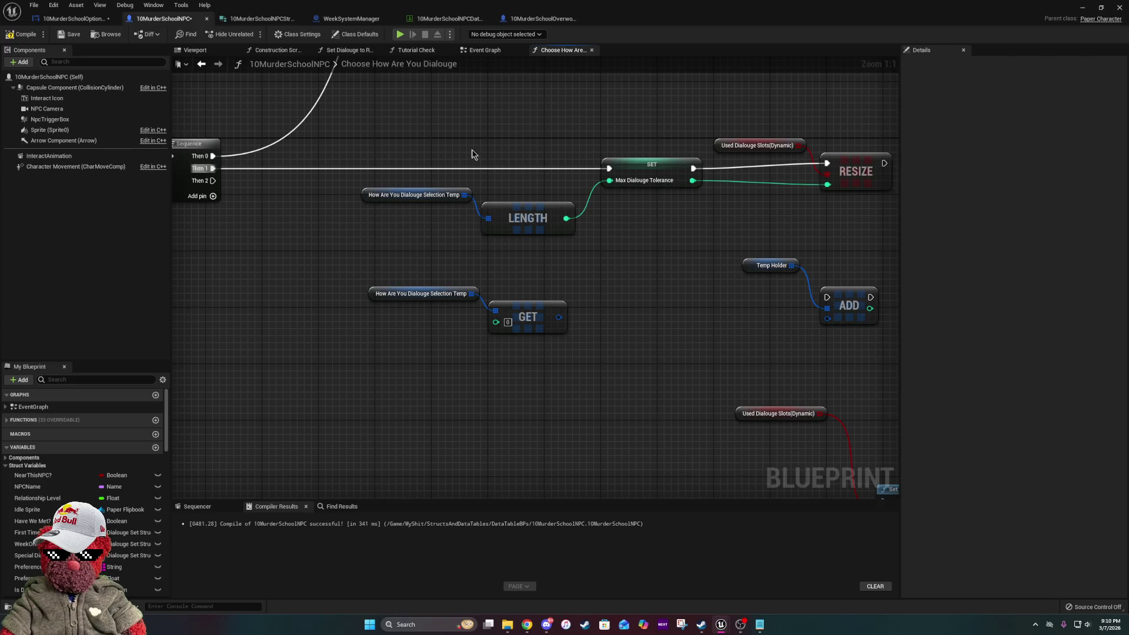
- Delete the GET node attached to the selection temp array
drag(691, 349, 563, 375)
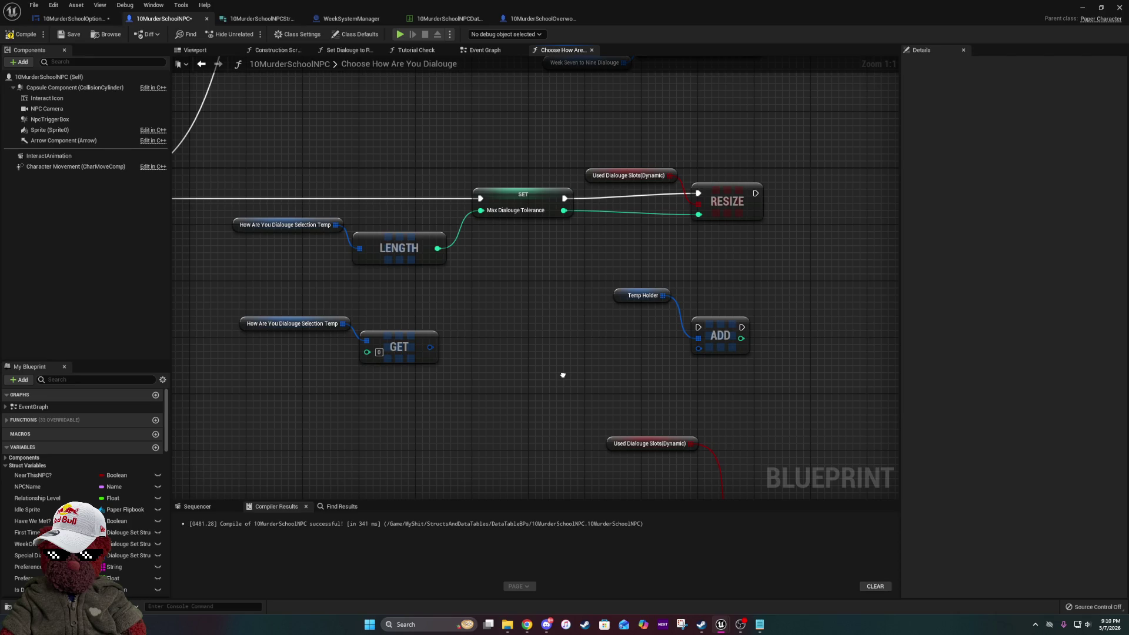
drag(563, 375, 685, 379)
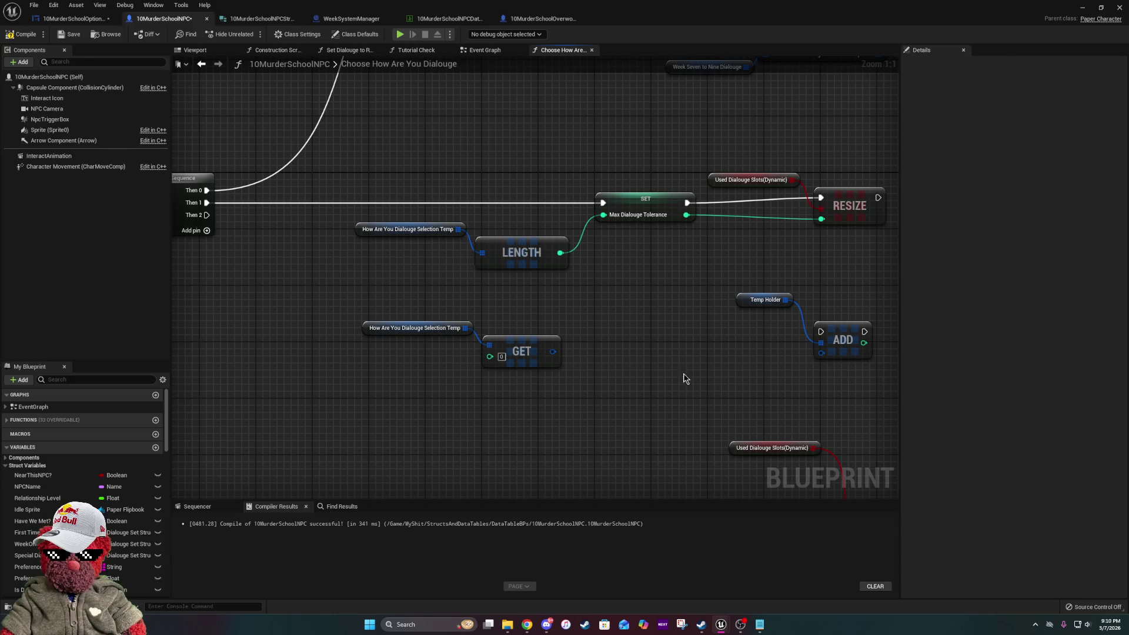
click(523, 368)
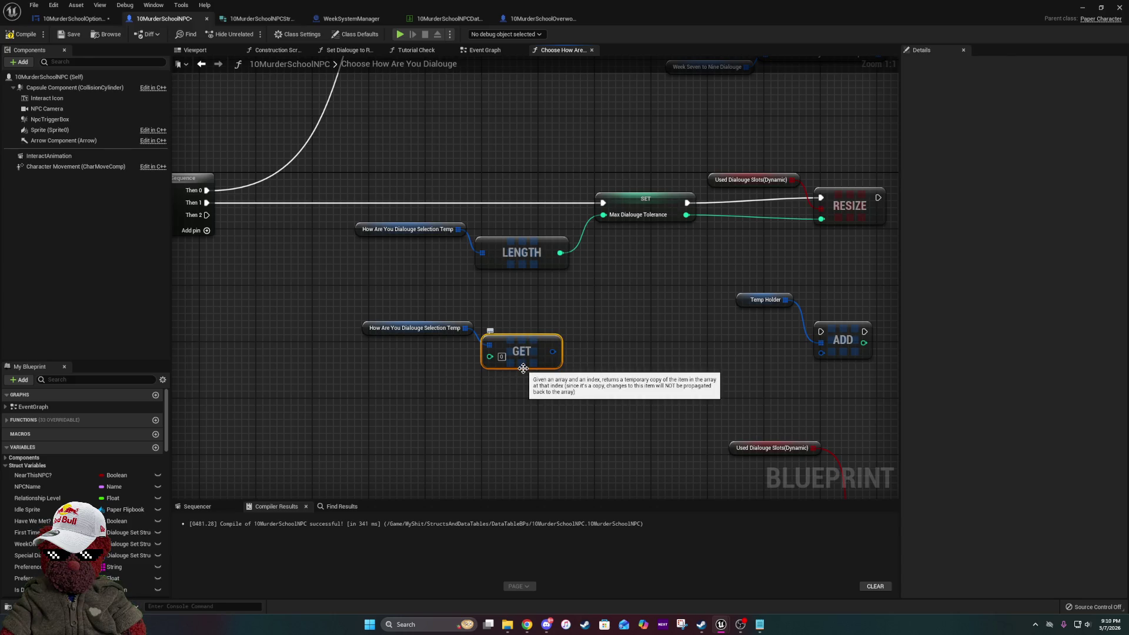
key(Delete)
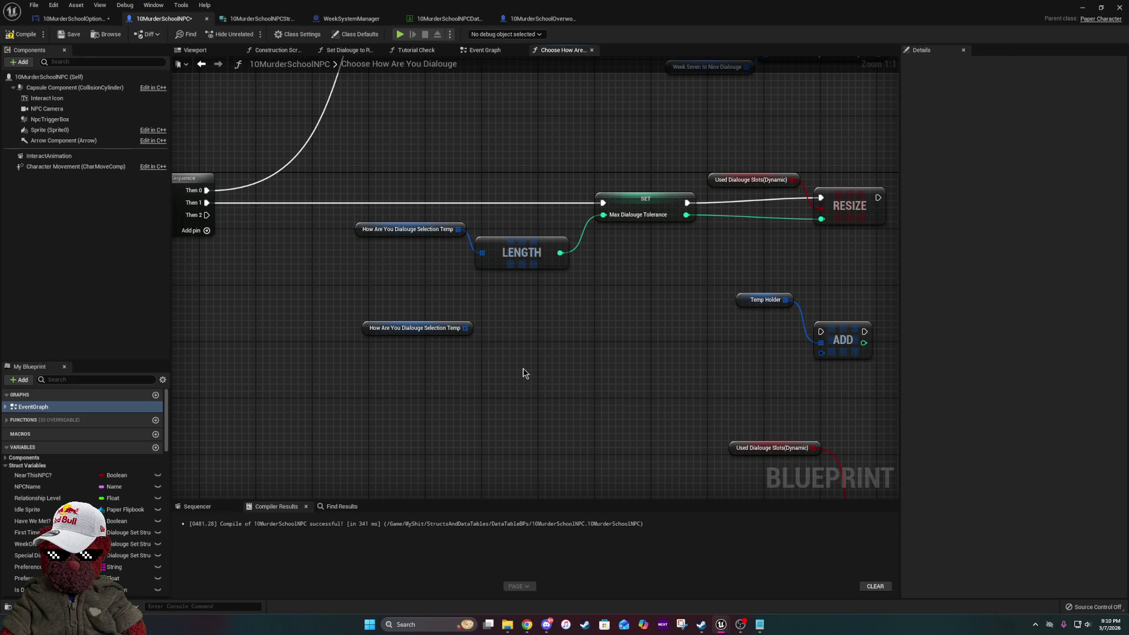
- Add a For Each Loop over the selection temp array, executed from the Sequence's Then 2 output
mouse_move(521, 370)
mouse_down()
mouse_move(242, 303)
mouse_move(496, 307)
mouse_up()
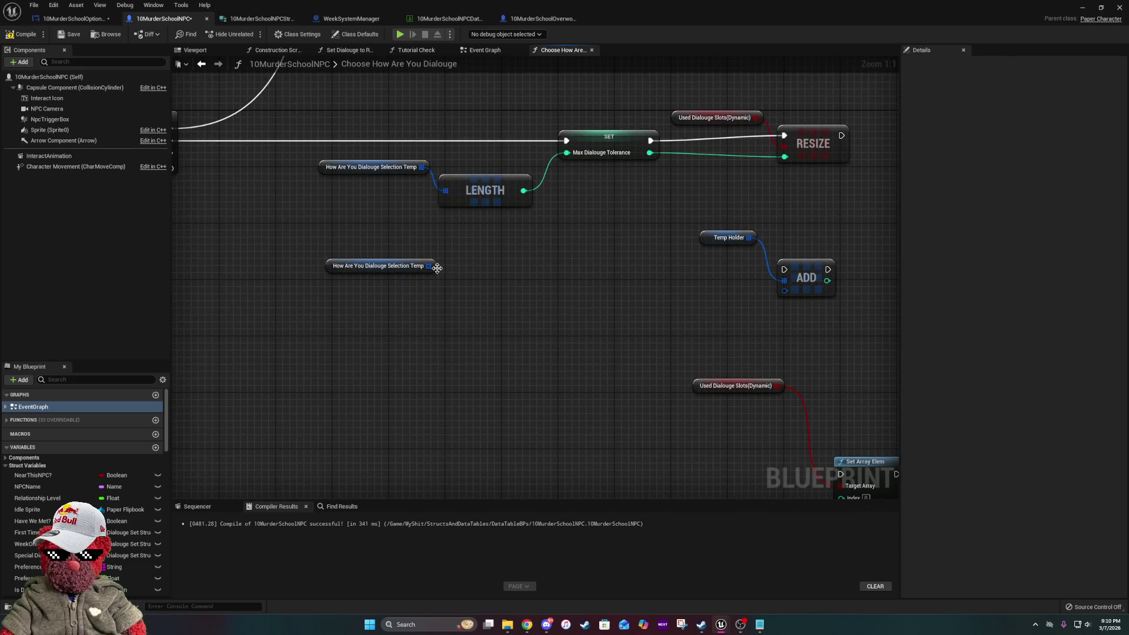
drag(428, 266, 449, 286)
text(loo)
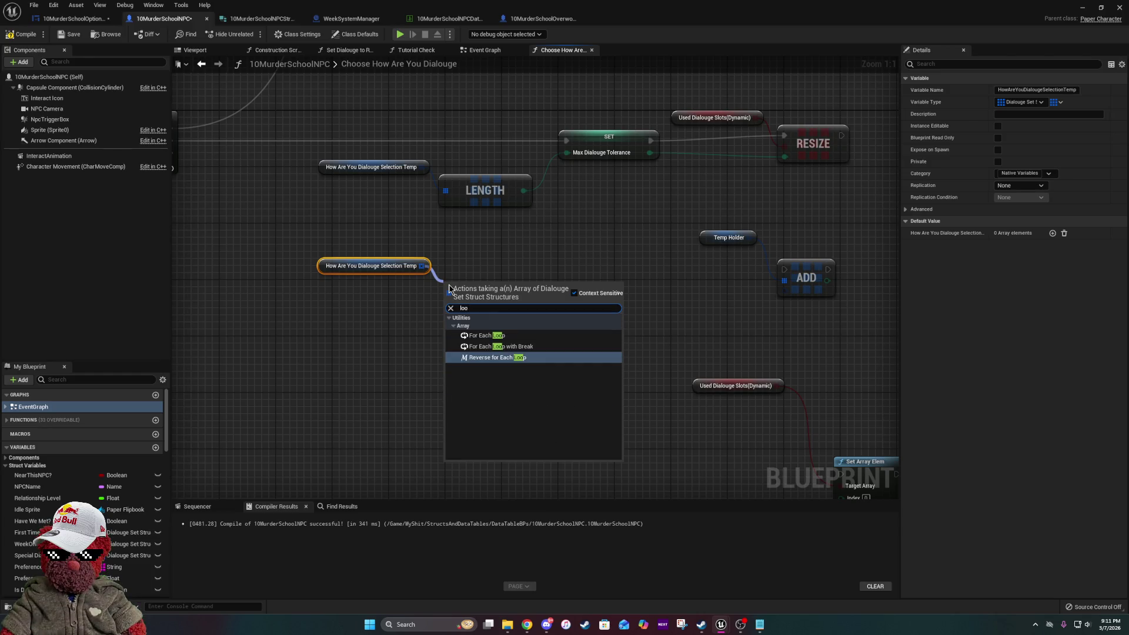
click(504, 335)
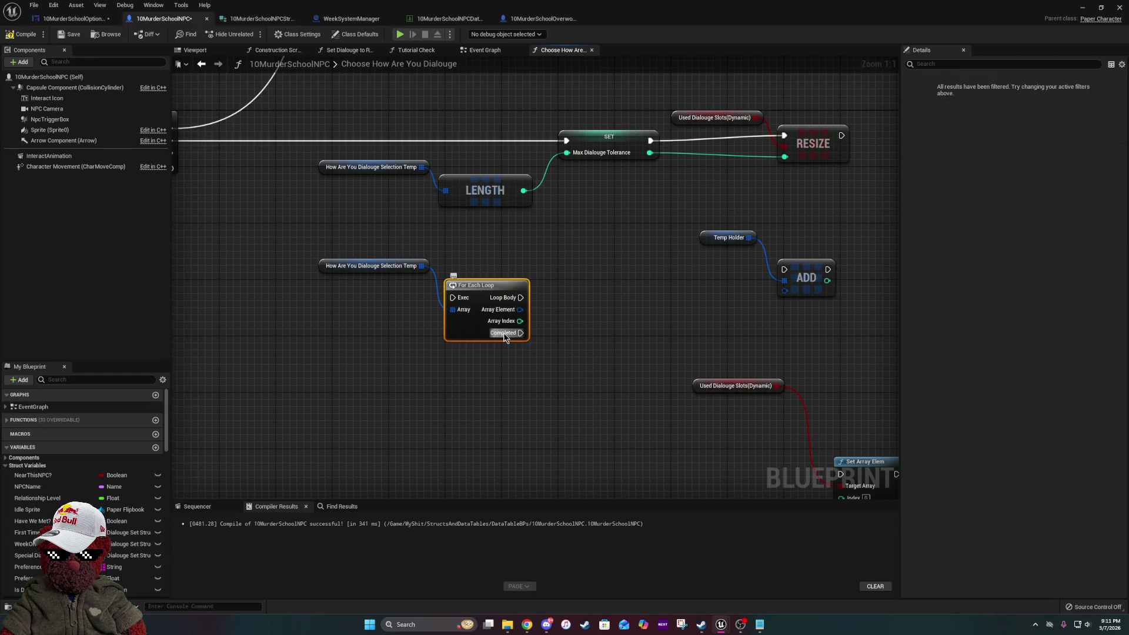
drag(268, 292, 430, 317)
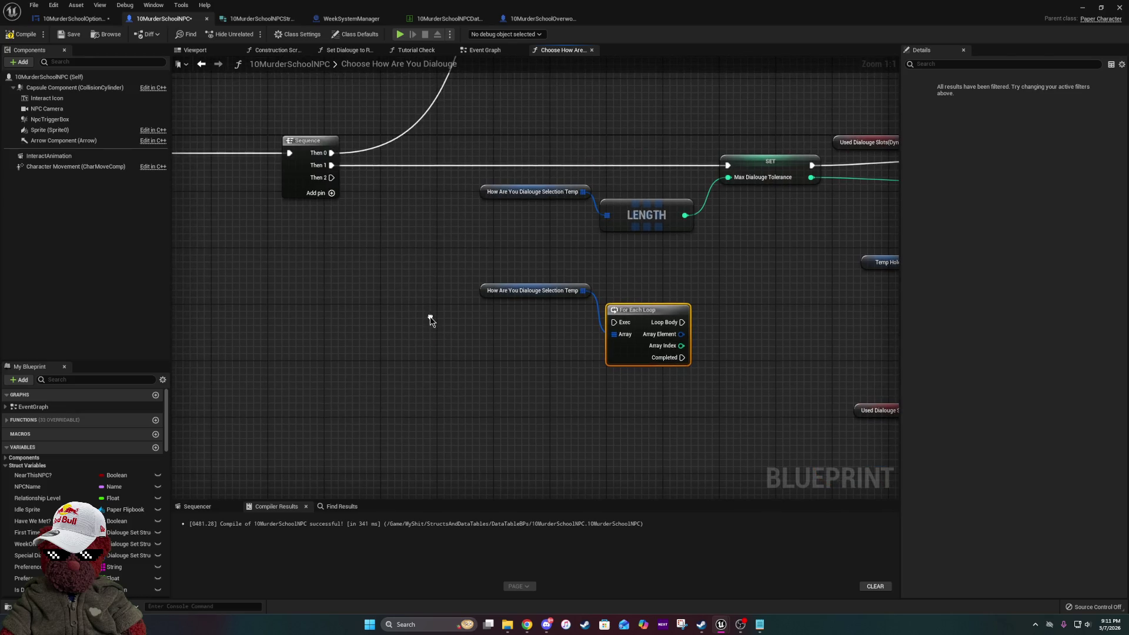
drag(332, 178, 618, 320)
drag(753, 330, 433, 301)
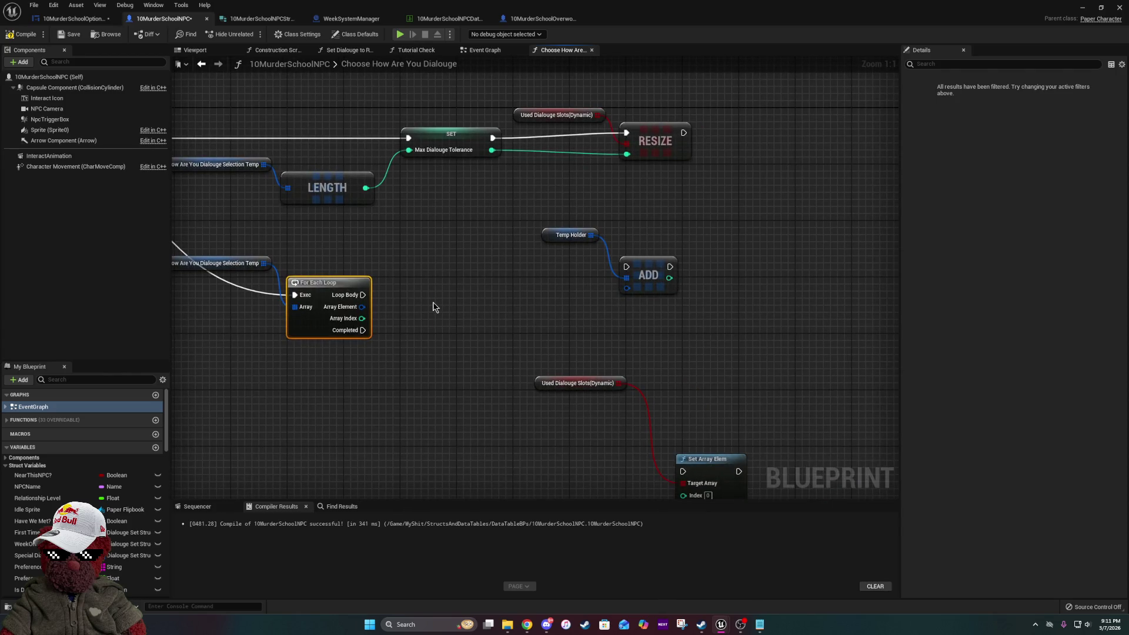
- Wire the loop's Loop Body into ADD's exec and Array Element into ADD's item
drag(269, 262, 269, 326)
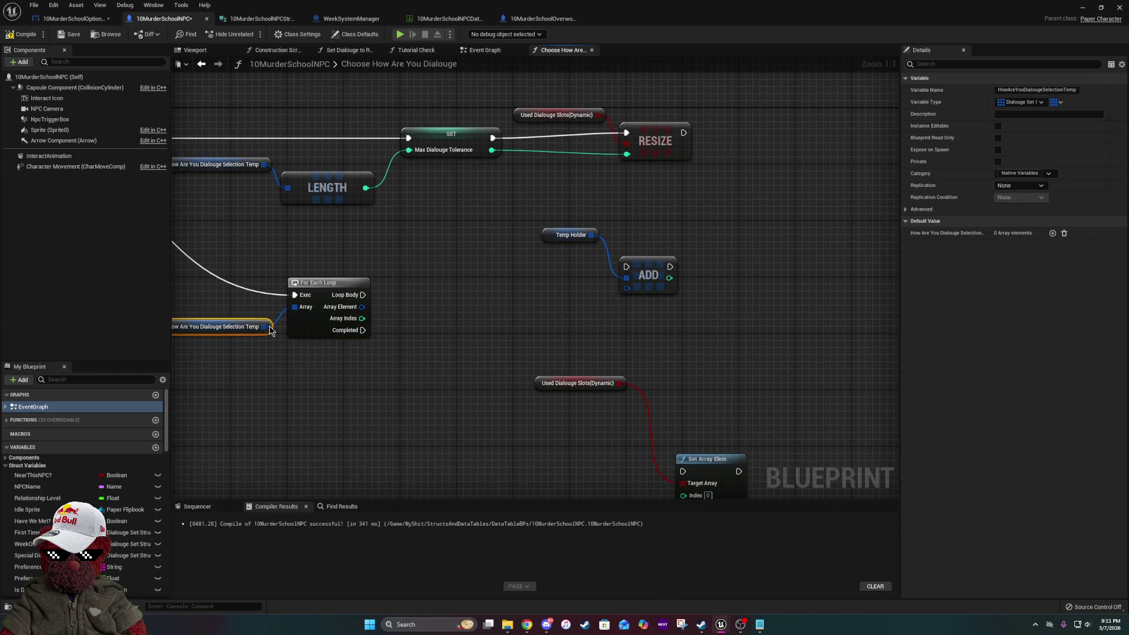
mouse_move(373, 251)
mouse_down()
mouse_move(552, 257)
mouse_move(370, 240)
mouse_move(363, 203)
mouse_up()
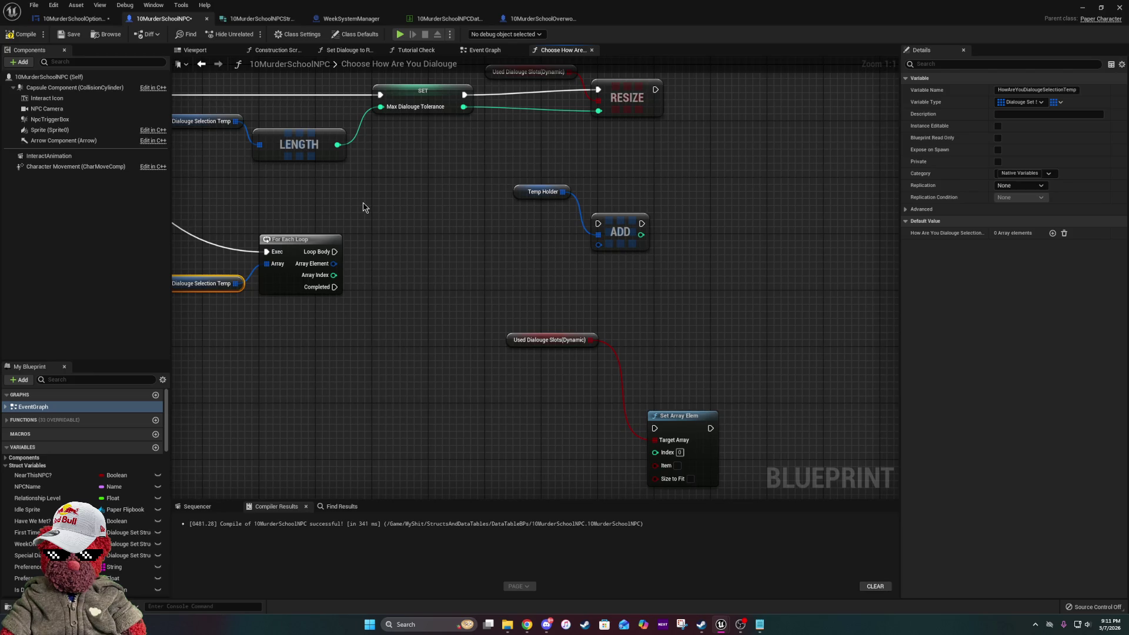
drag(323, 255, 604, 228)
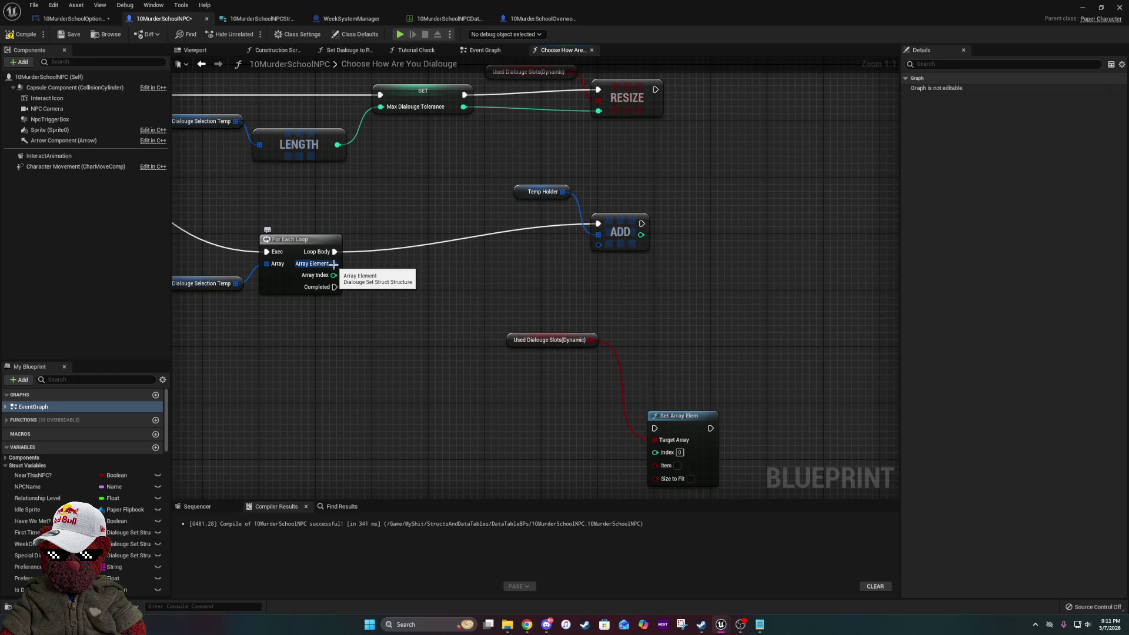
mouse_move(334, 264)
mouse_down()
mouse_move(600, 242)
mouse_move(606, 252)
mouse_up()
mouse_move(559, 171)
mouse_down()
mouse_move(658, 252)
mouse_move(610, 282)
mouse_move(610, 270)
mouse_move(660, 264)
mouse_up()
drag(574, 286, 602, 327)
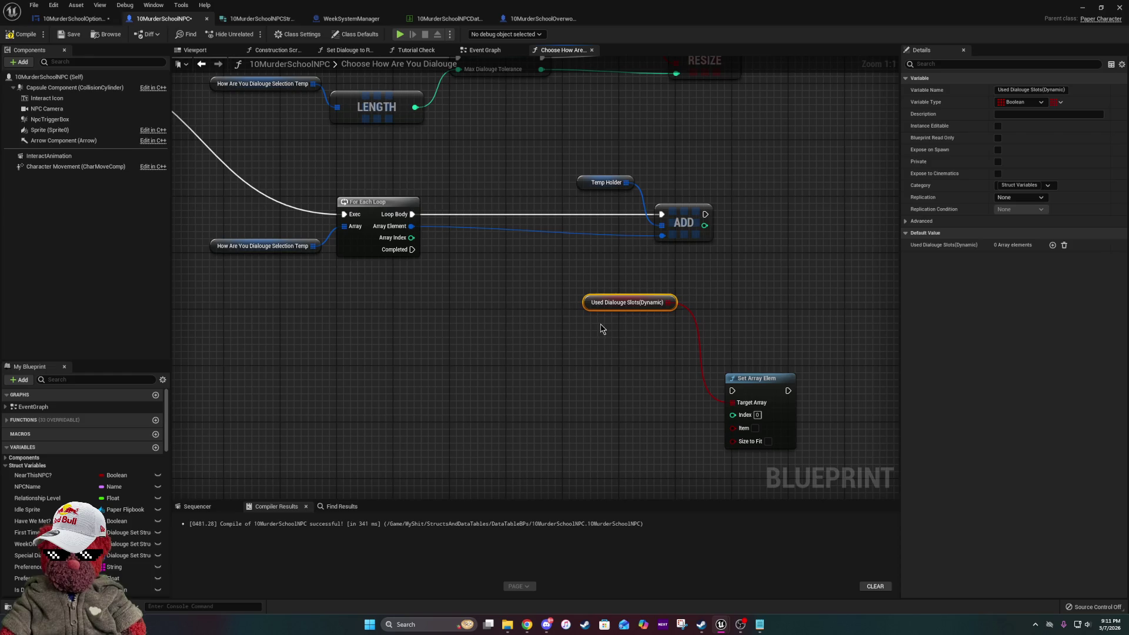
- Duplicate the Used Dialouge Slots(Dynamic) getter and add a GET feeding a new Branch node
key(ctrl+d)
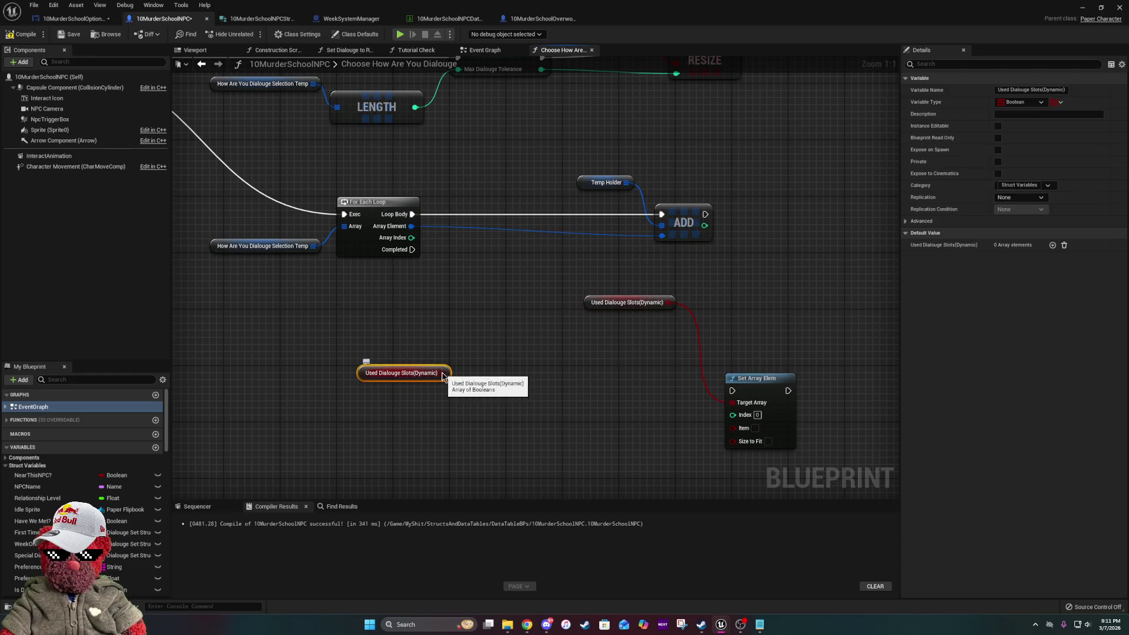
drag(444, 373, 468, 403)
text(get)
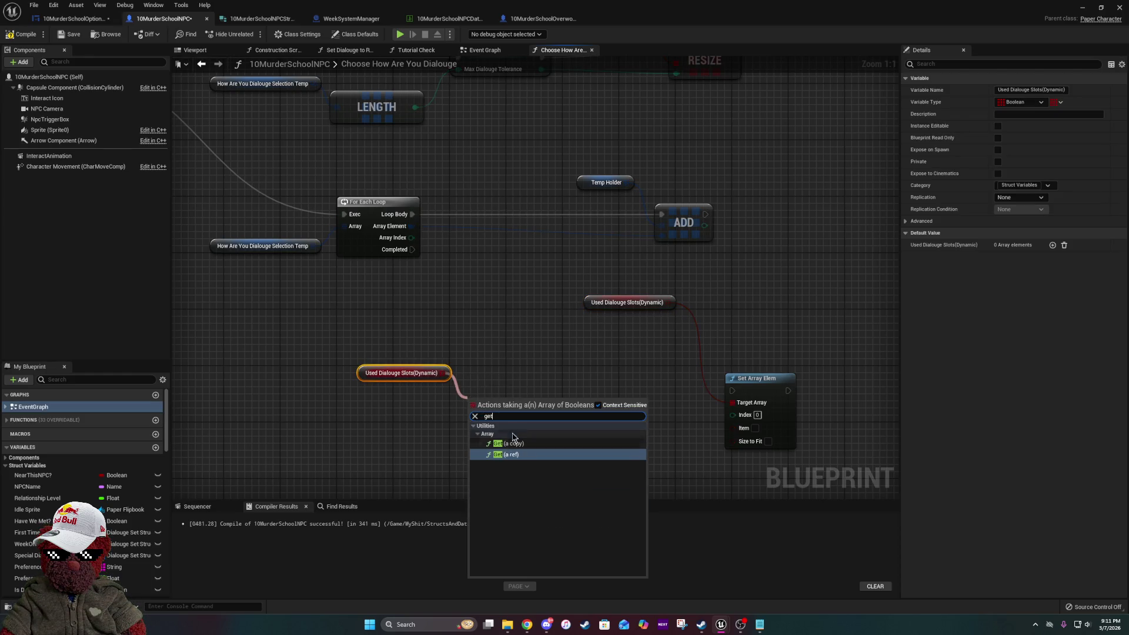
click(512, 443)
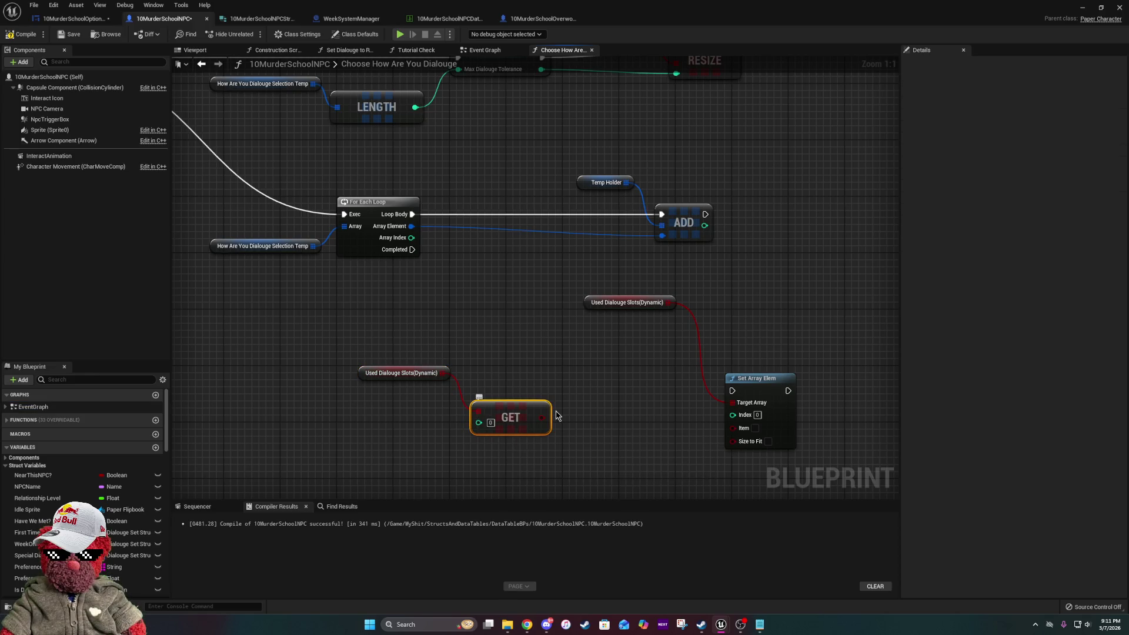
drag(542, 418, 593, 387)
text(branc)
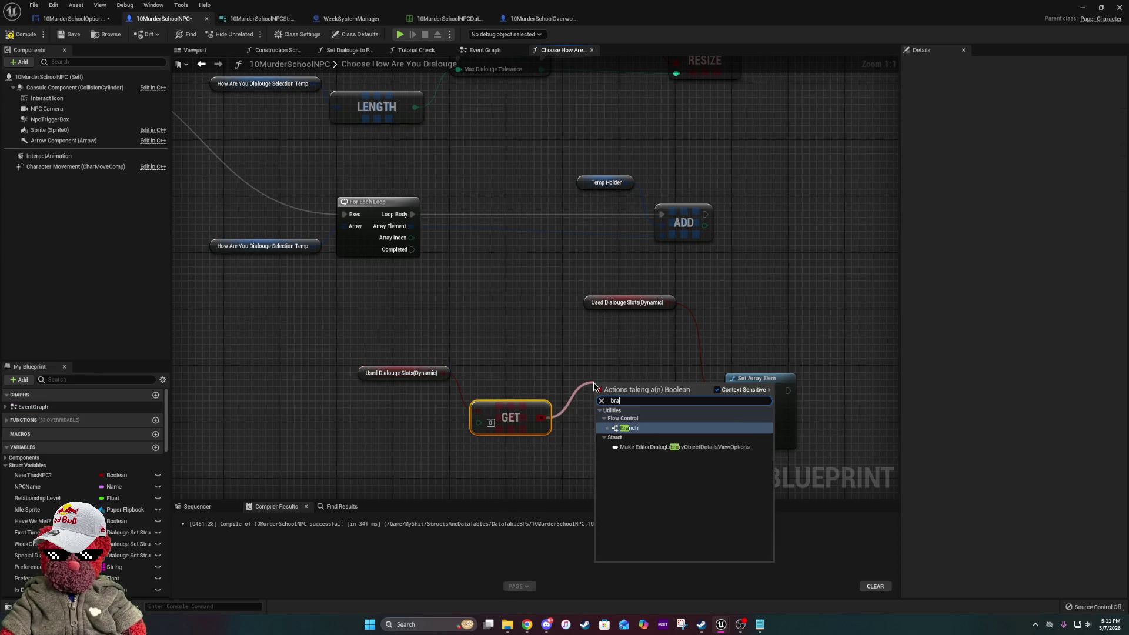
click(614, 428)
mouse_move(626, 392)
mouse_down()
mouse_move(591, 360)
mouse_move(603, 364)
mouse_up()
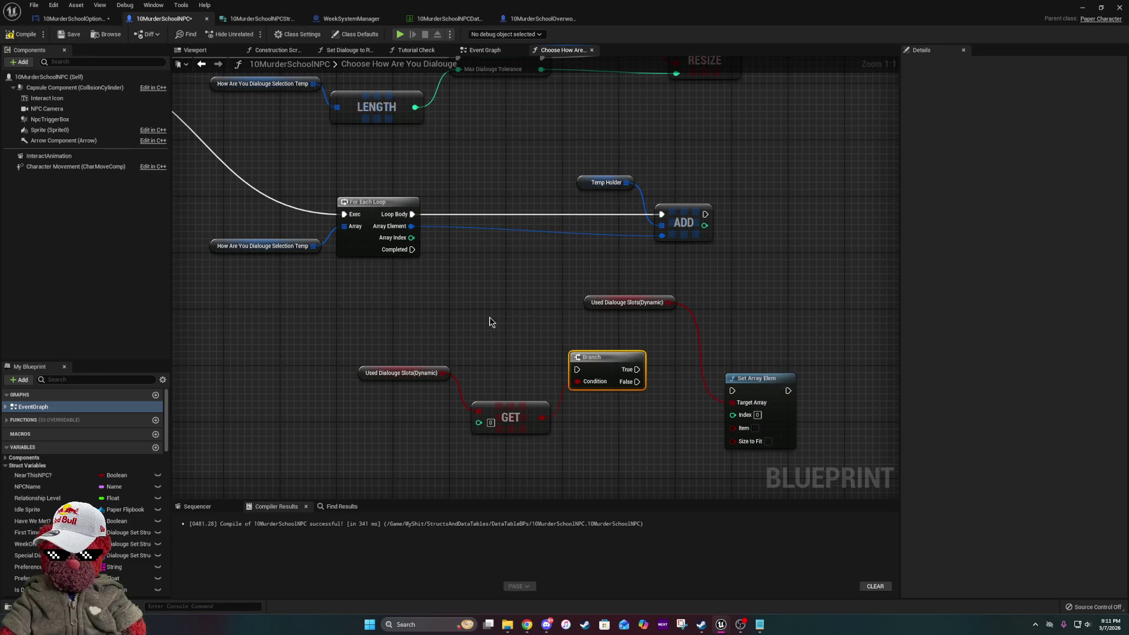
- Arrange the slots getter, GET and Branch beside the For Each Loop, below Temp Holder and ADD
drag(532, 313, 240, 297)
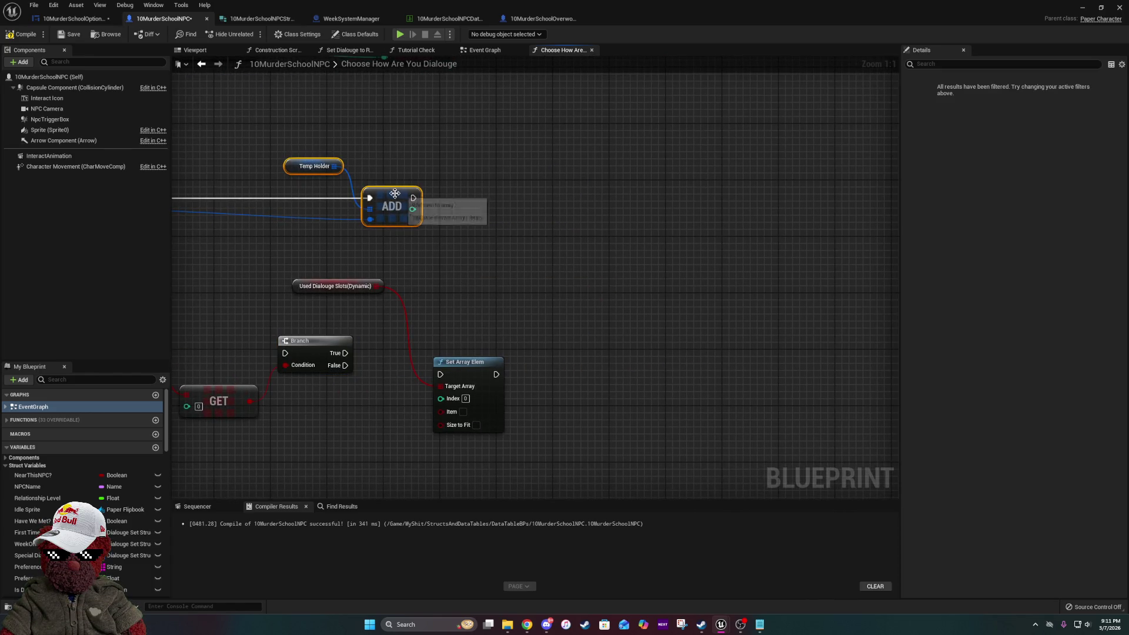
drag(376, 196, 404, 204)
drag(481, 202, 838, 213)
drag(332, 347, 553, 434)
drag(554, 370, 645, 214)
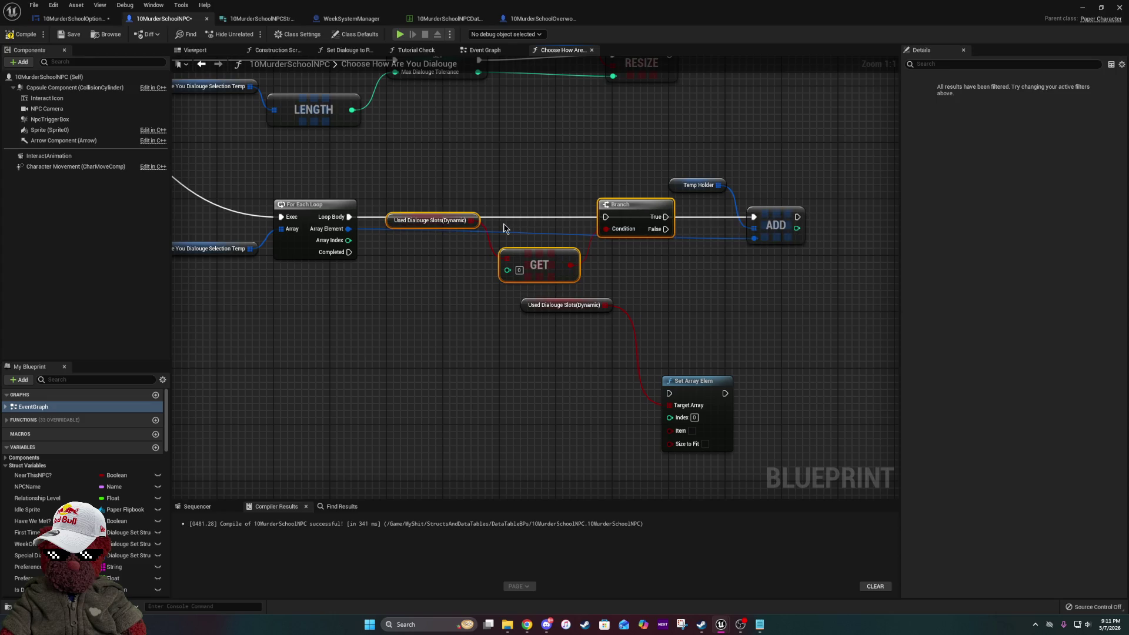
click(478, 220)
drag(477, 220, 485, 300)
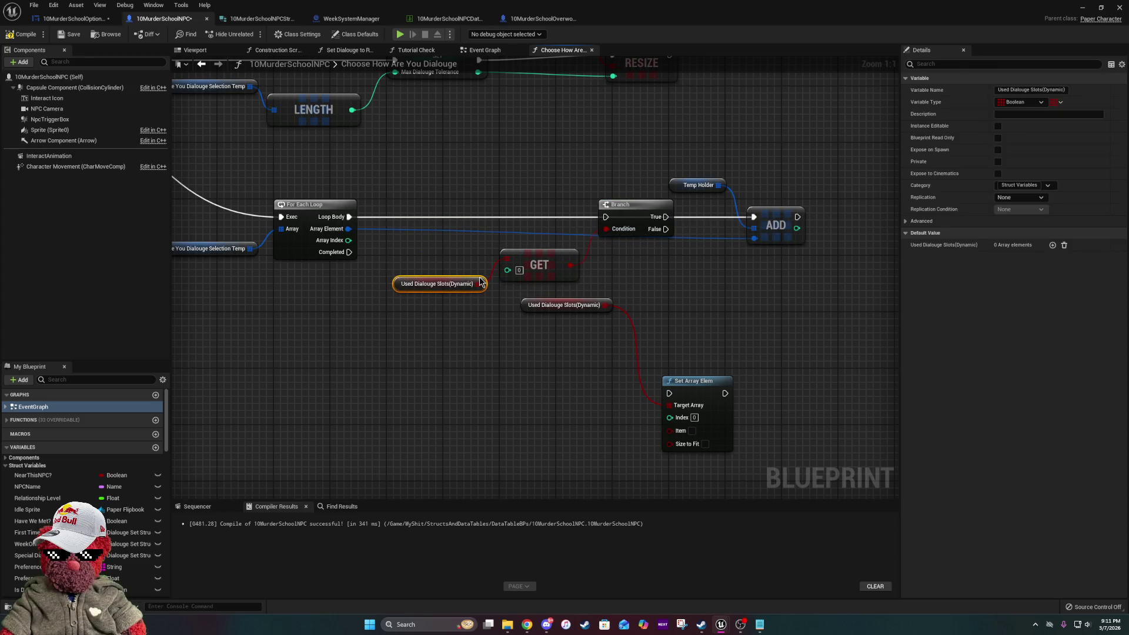
- Connect Array Index to GET's index, Loop Body to Branch, and Branch False to ADD
drag(348, 241, 507, 270)
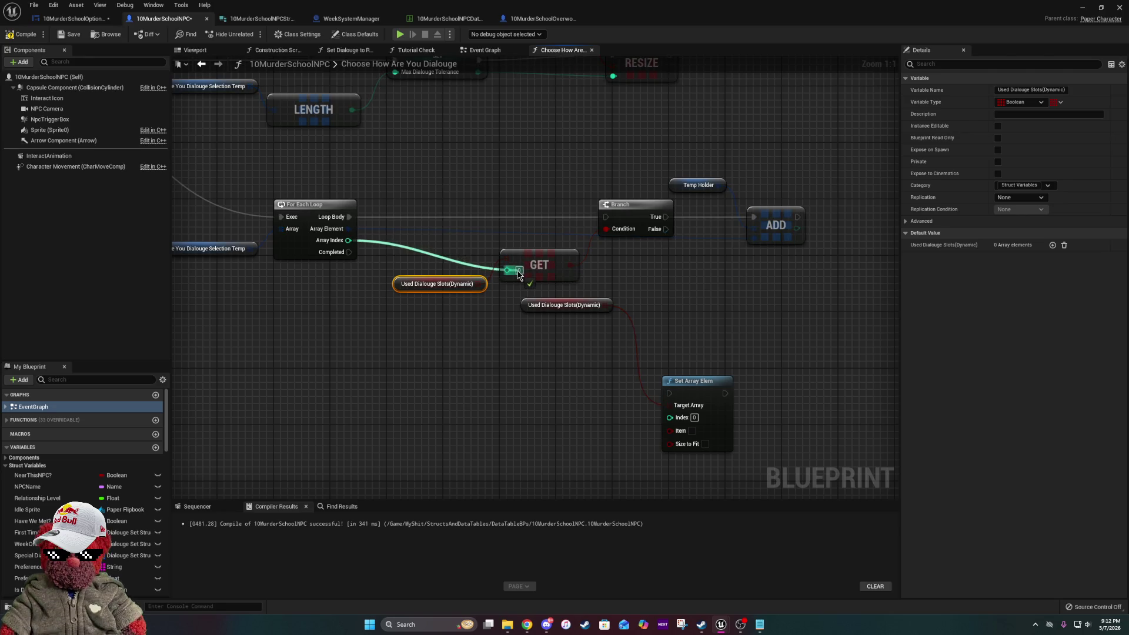
drag(605, 217, 339, 222)
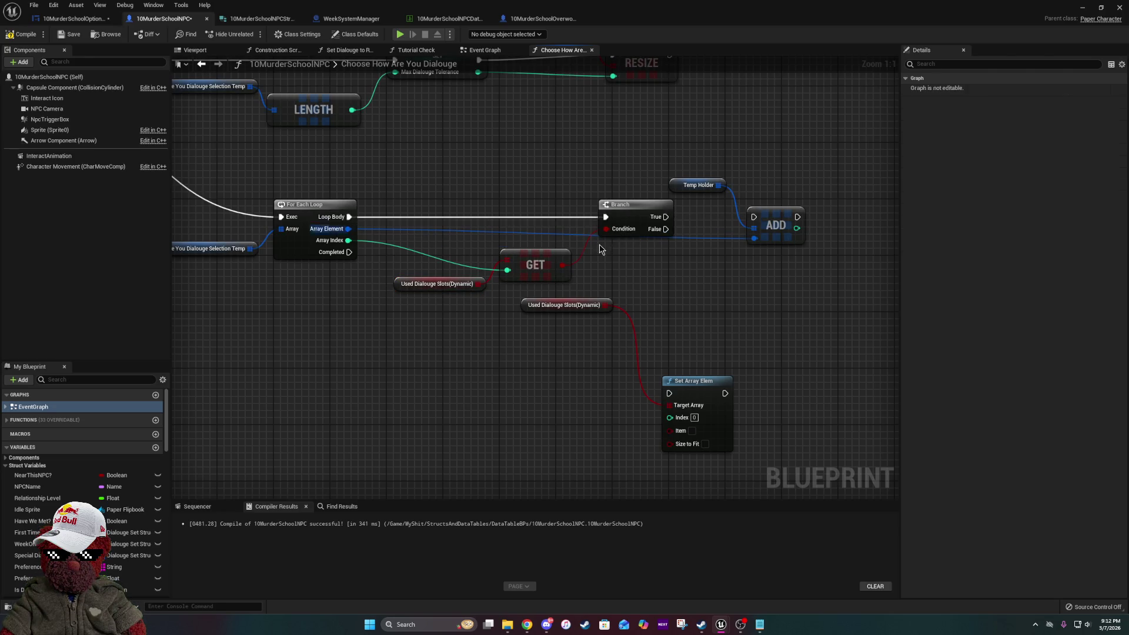
drag(592, 249, 433, 283)
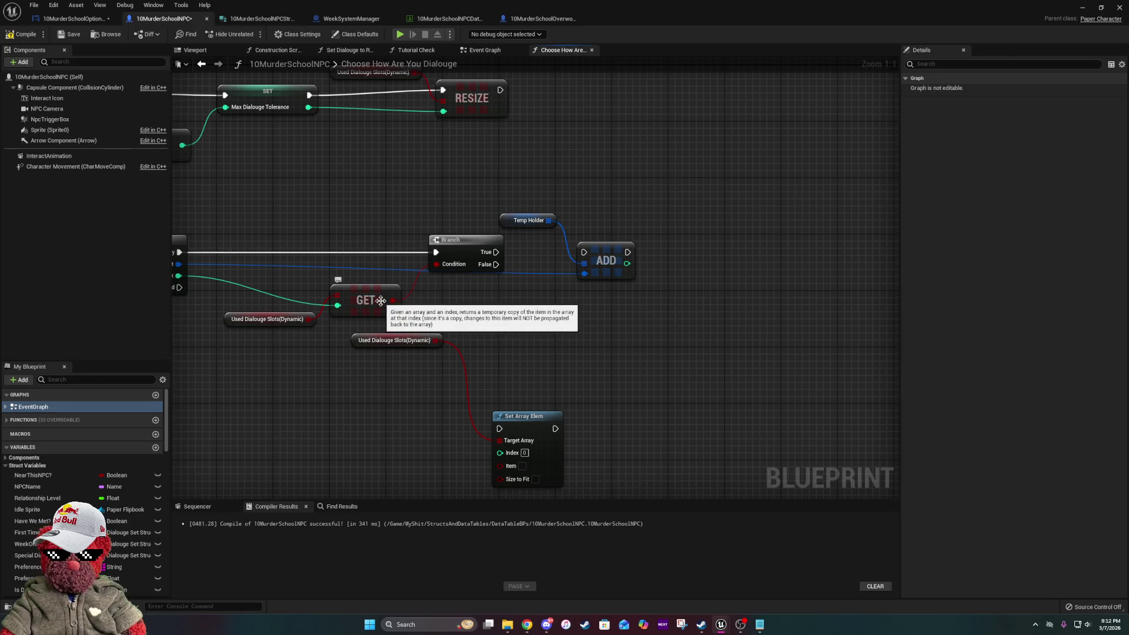
drag(496, 264, 584, 253)
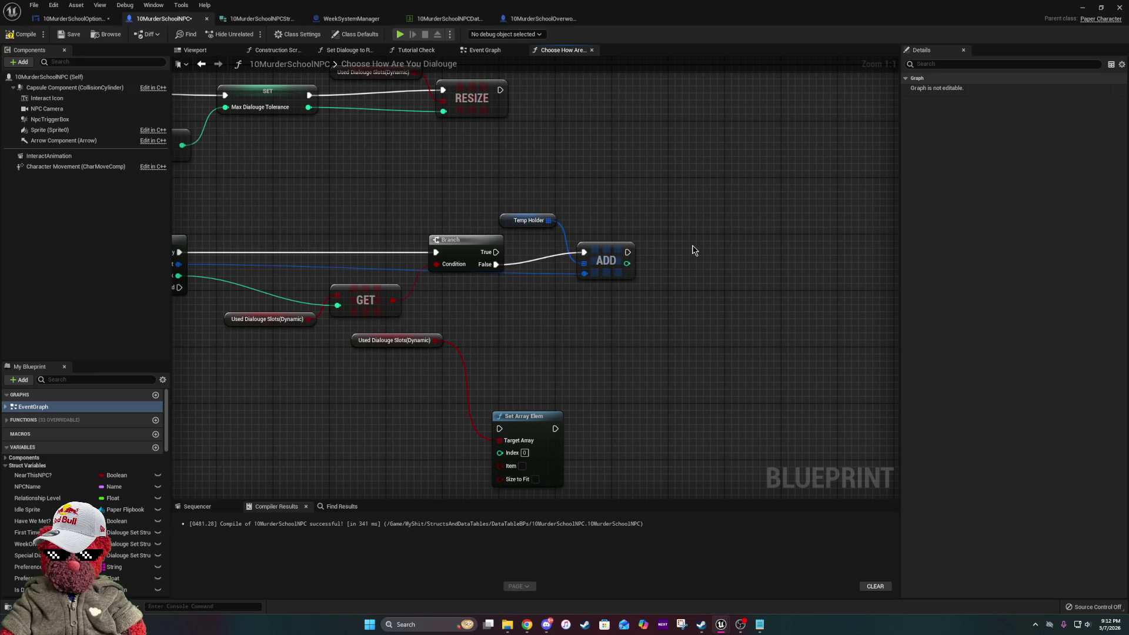
drag(500, 303, 618, 327)
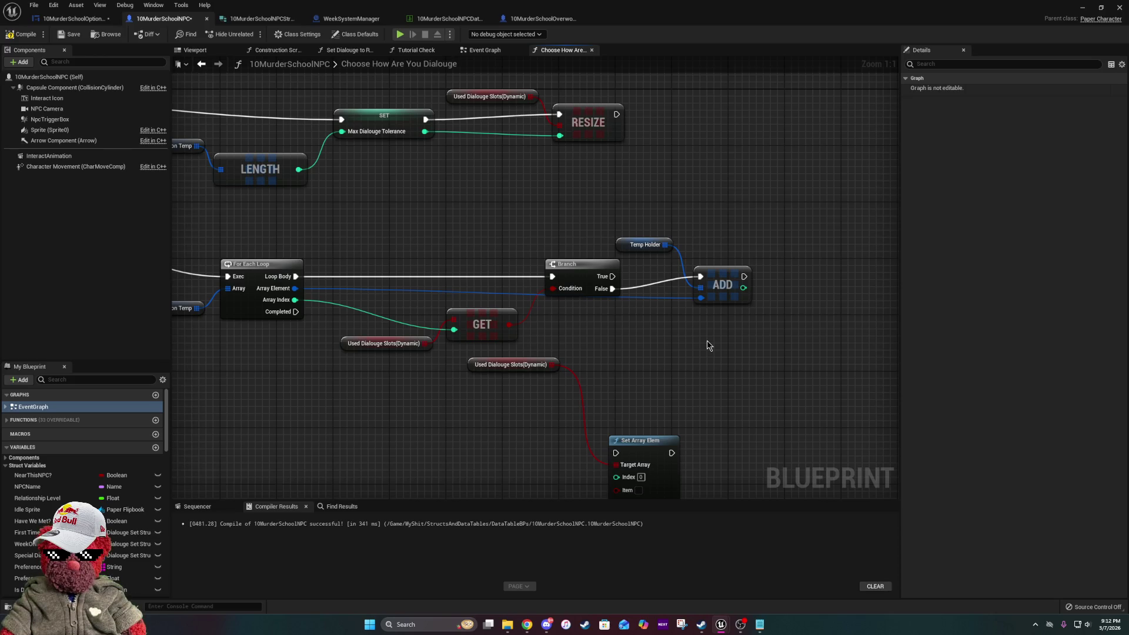
- Delete the leftover Set Array Elem node and its Used Dialouge Slots(Dynamic) getter
scroll(148, 550, down, 10)
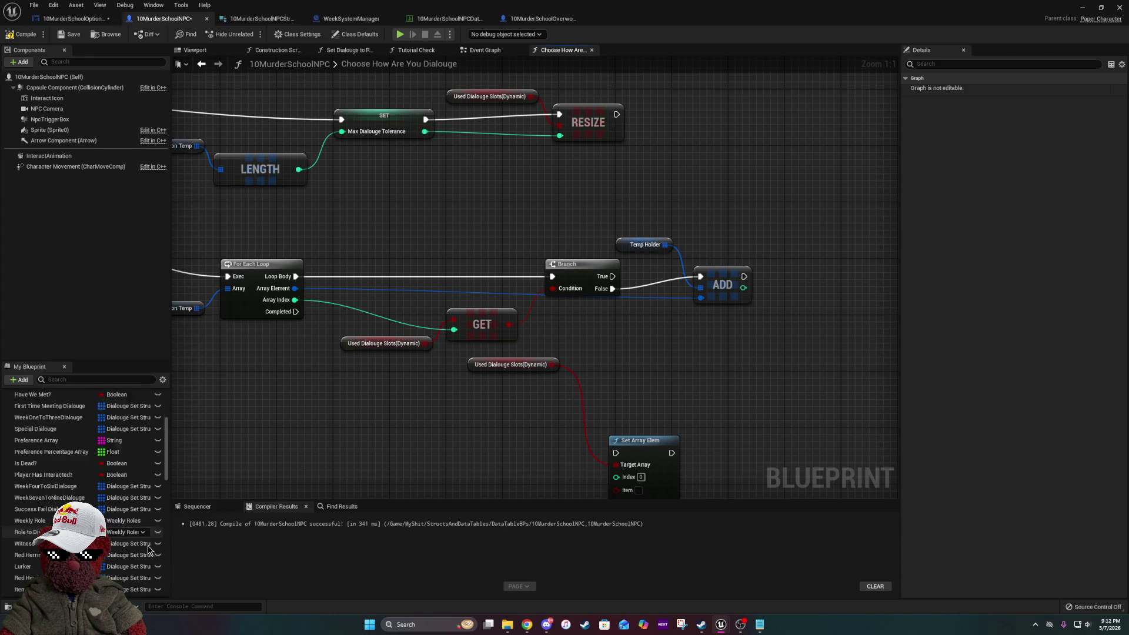
scroll(149, 549, down, 5)
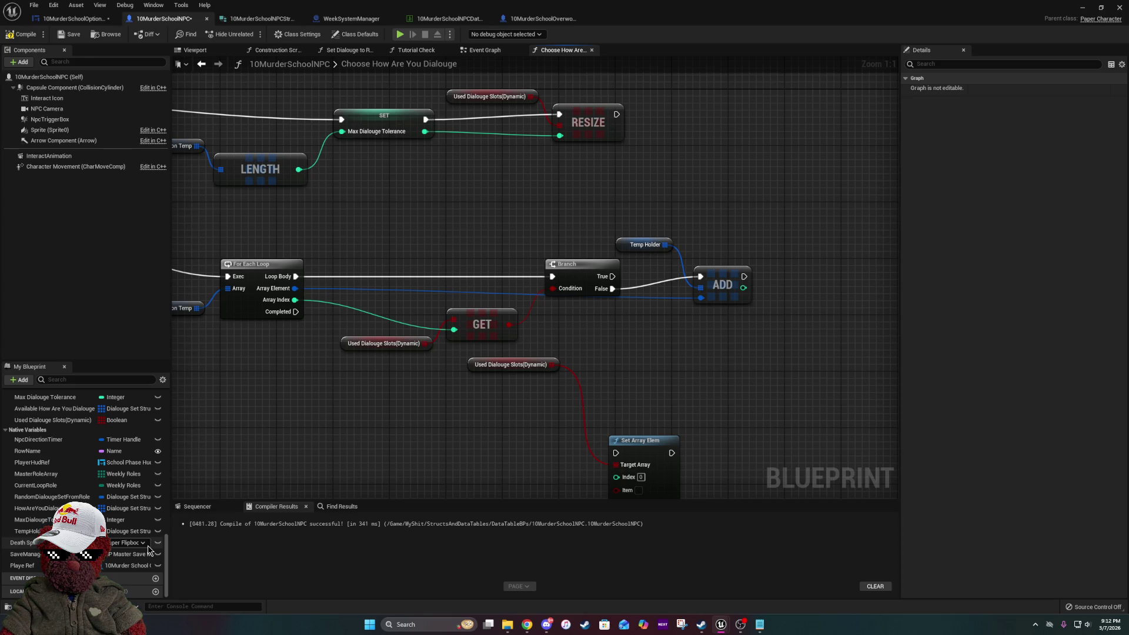
mouse_move(522, 470)
mouse_down()
mouse_move(698, 381)
mouse_move(557, 422)
mouse_up()
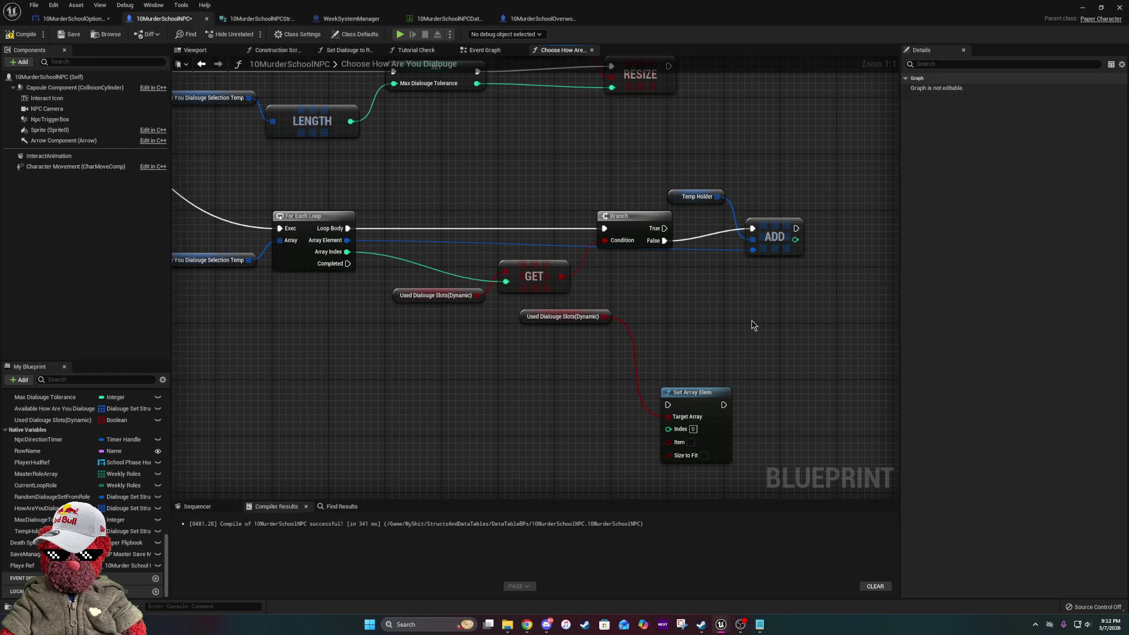
drag(505, 308, 730, 464)
key(Delete)
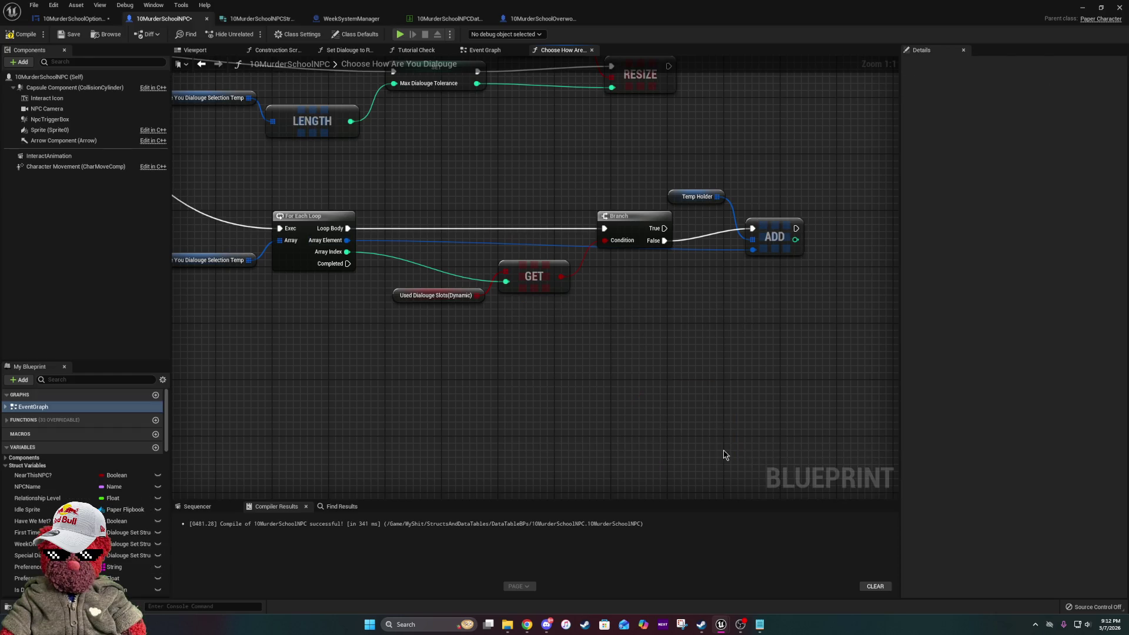
- Pan across Sequence, SET, RESIZE, GET and Branch to review the finished loop logic
drag(646, 354, 1018, 389)
drag(933, 370, 752, 321)
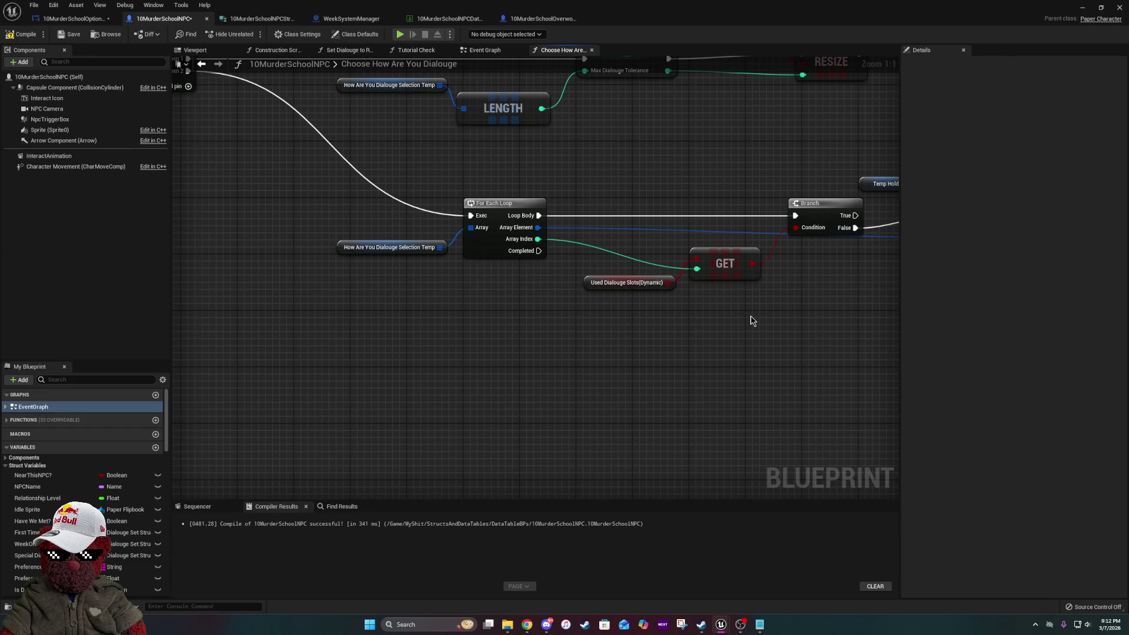
mouse_move(748, 272)
mouse_down()
mouse_move(703, 378)
mouse_move(461, 273)
mouse_up()
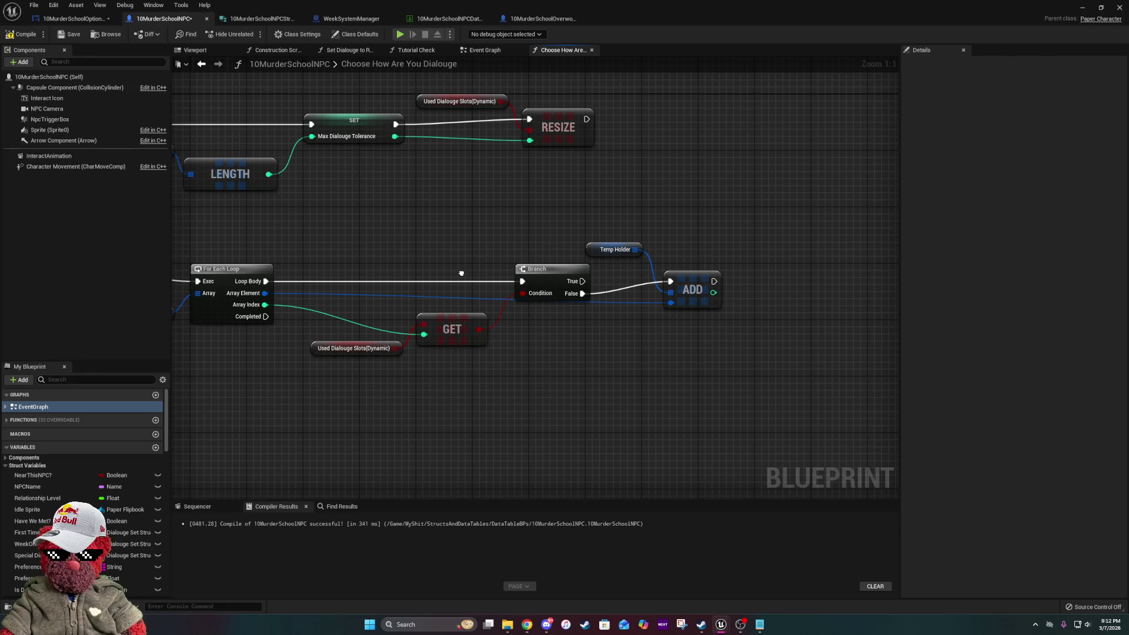
drag(461, 273, 610, 248)
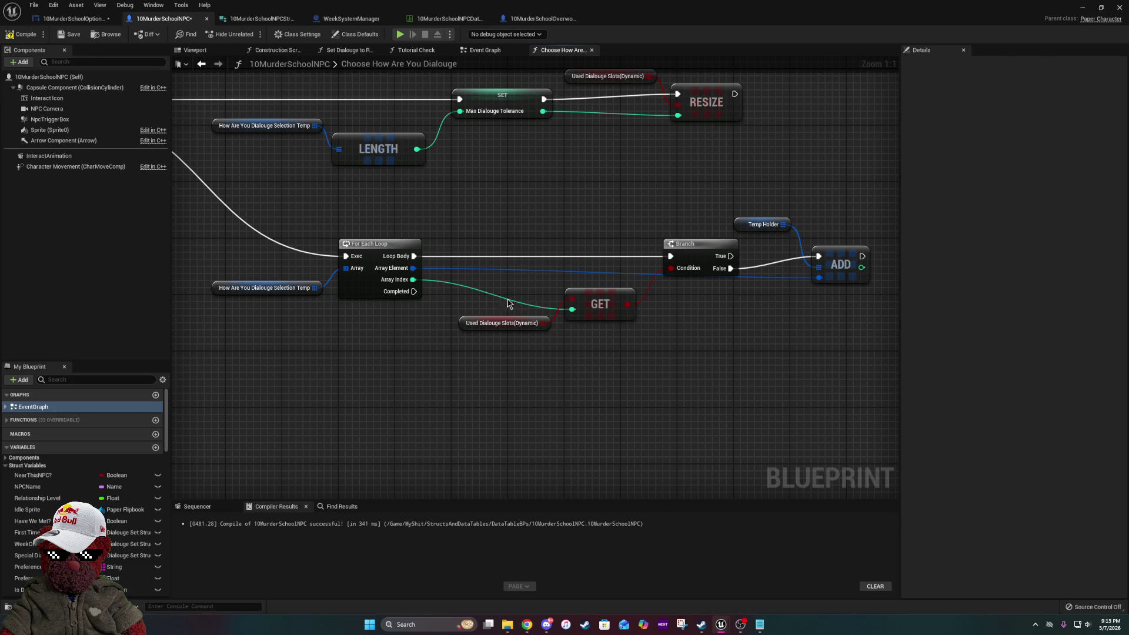
drag(689, 314, 507, 333)
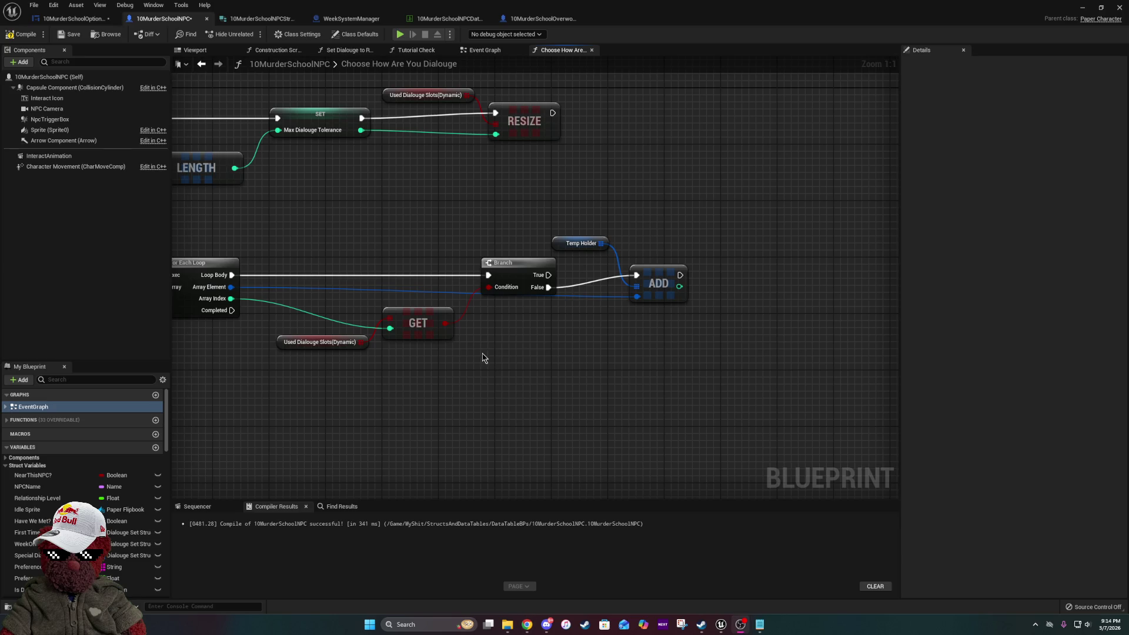
- Pan across the Choose How Are You Dialouge loop nodes, then return to the level editor
drag(467, 368, 644, 330)
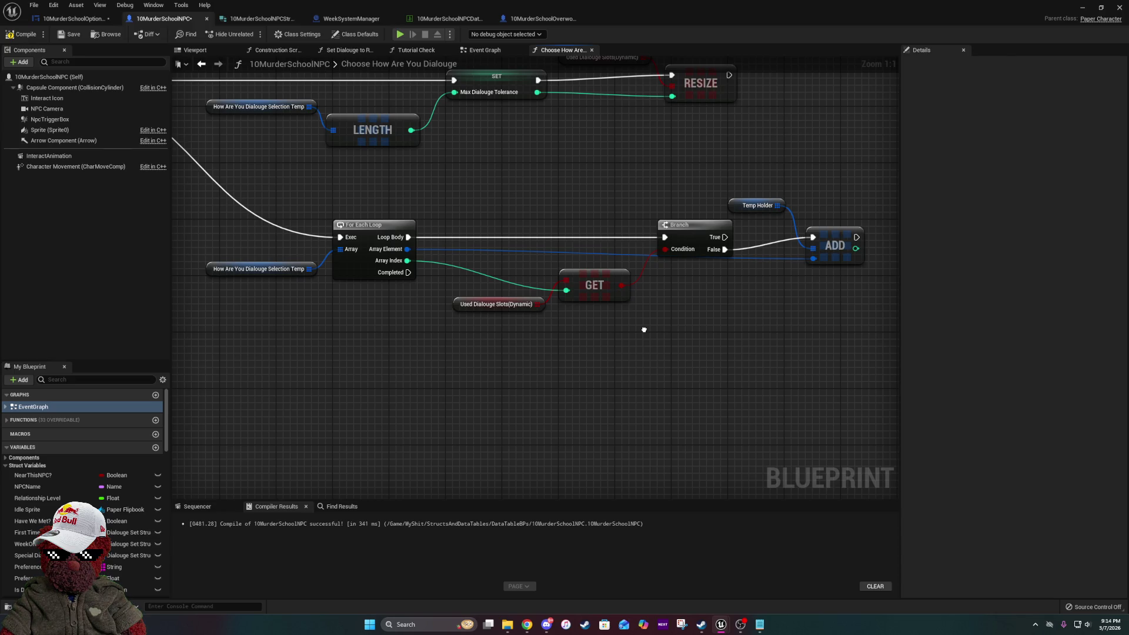
drag(644, 330, 680, 373)
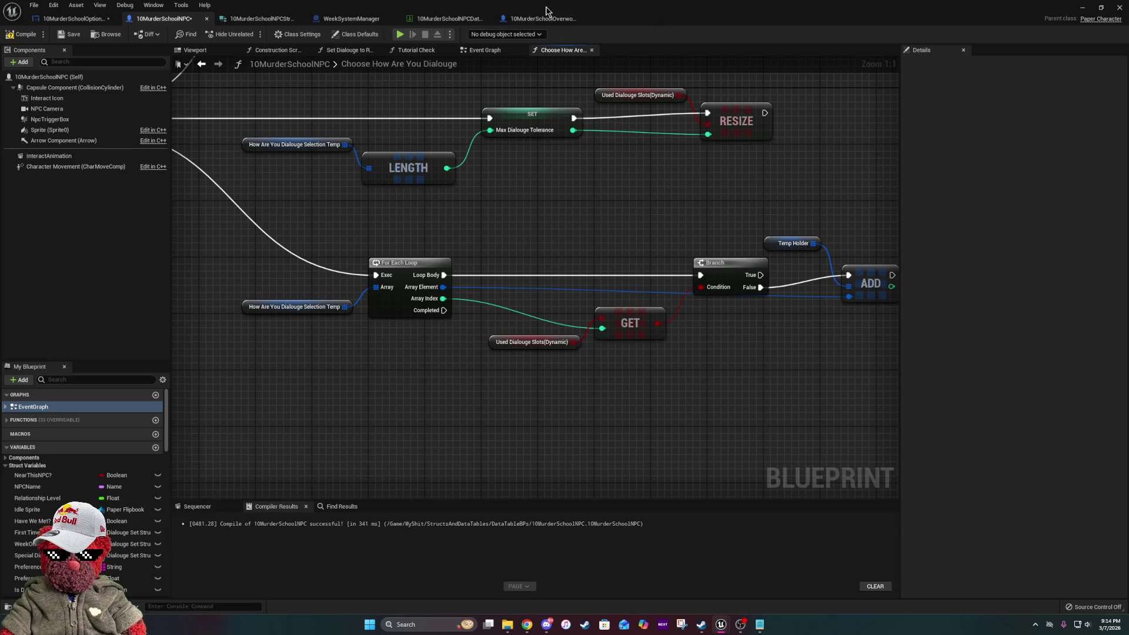
key(alt+Tab)
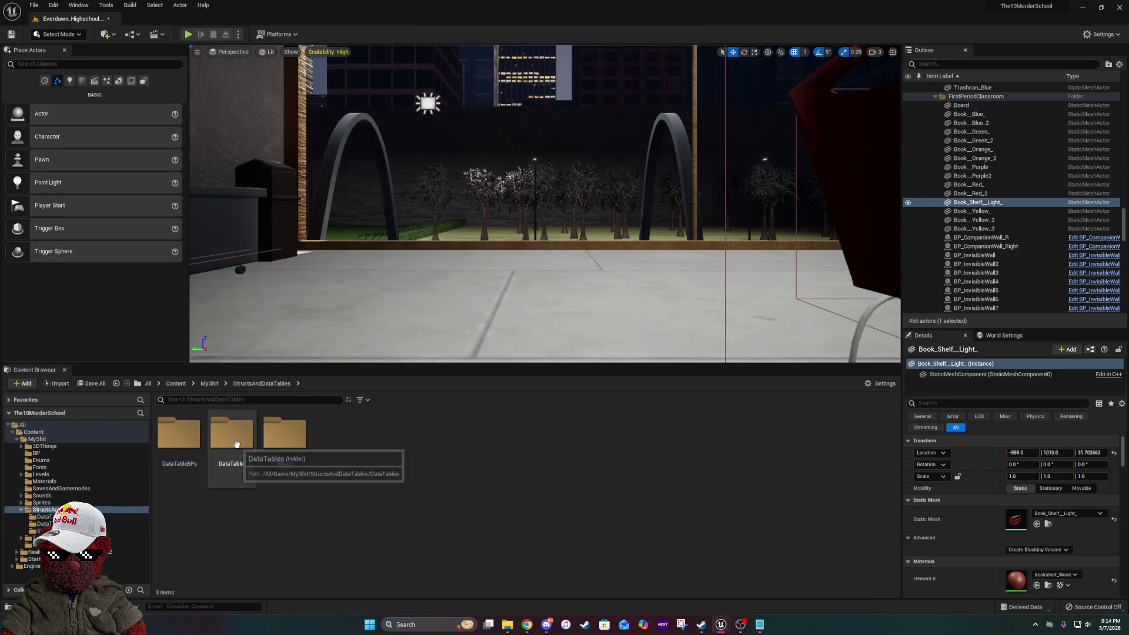
- Go up to MyShit, open WidgetStuff, and open the CompanionPromptSystem_UI widget blueprint
click(210, 384)
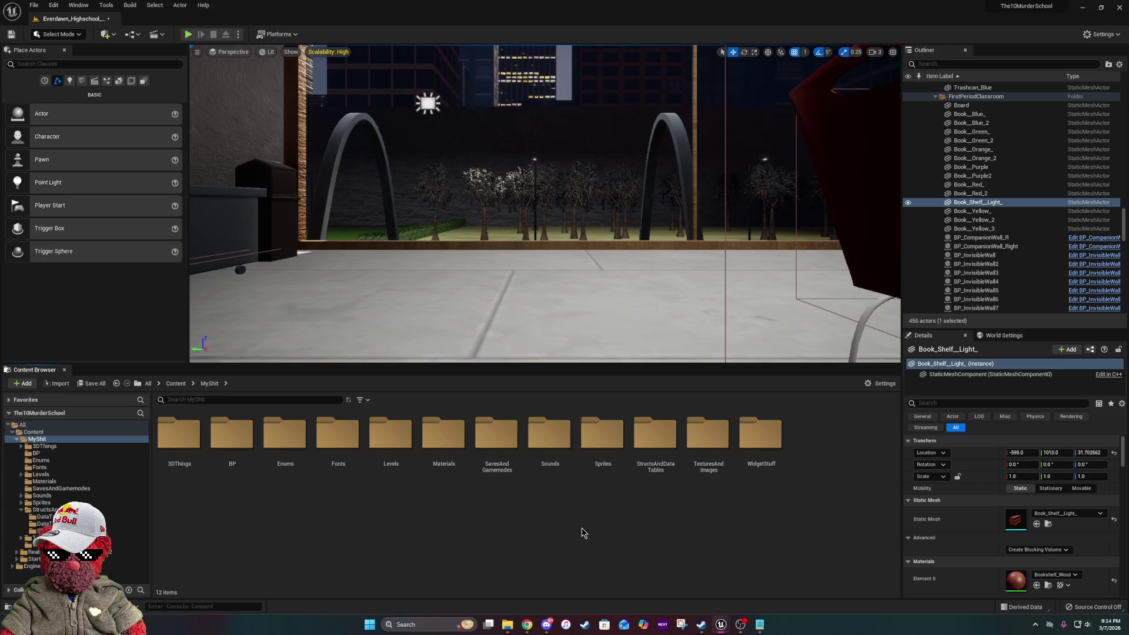
double_click(764, 435)
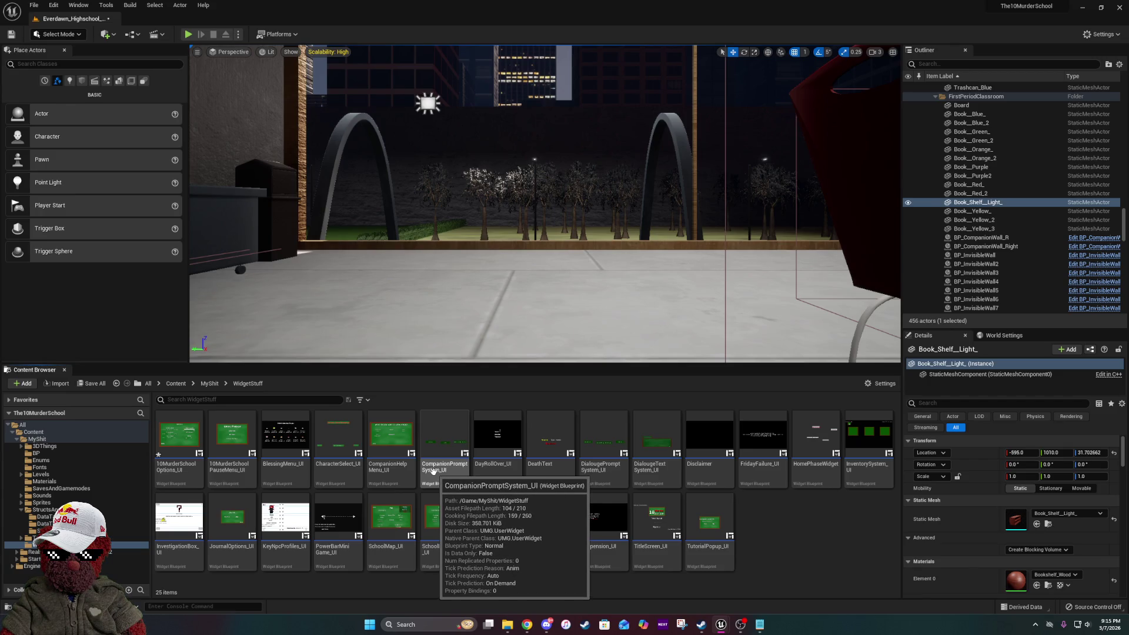
click(435, 469)
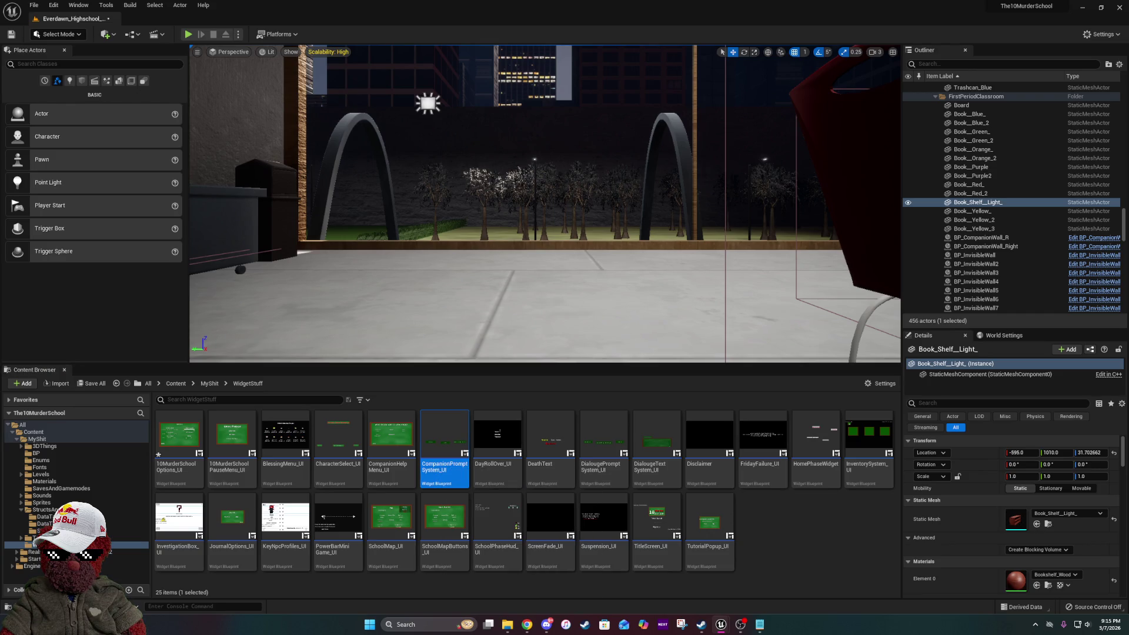
double_click(444, 447)
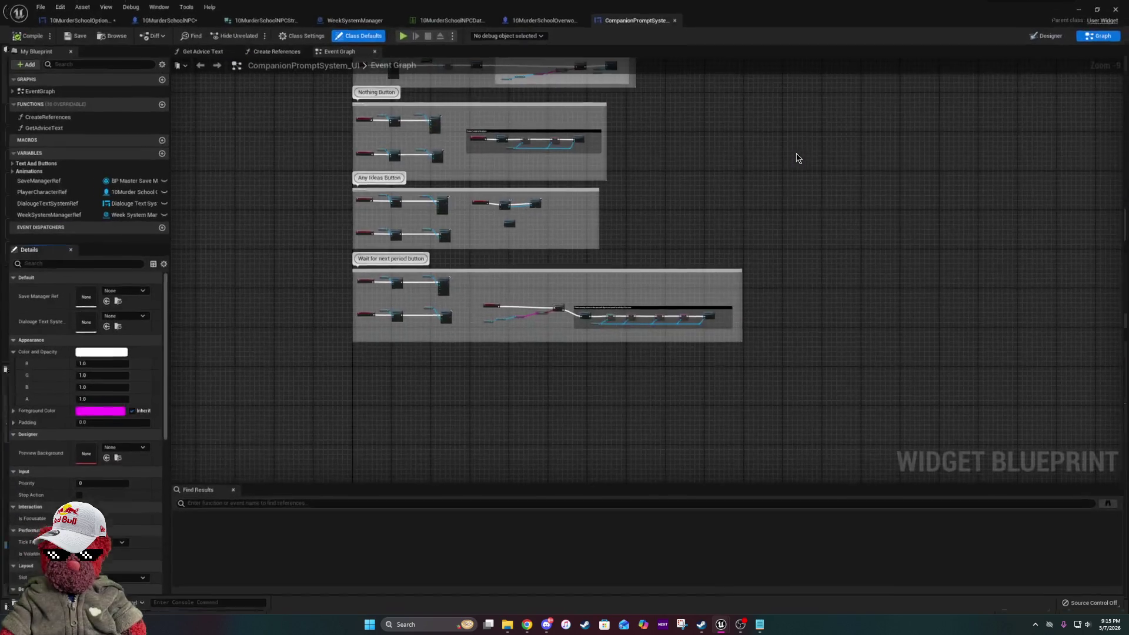
scroll(488, 138, up, 6)
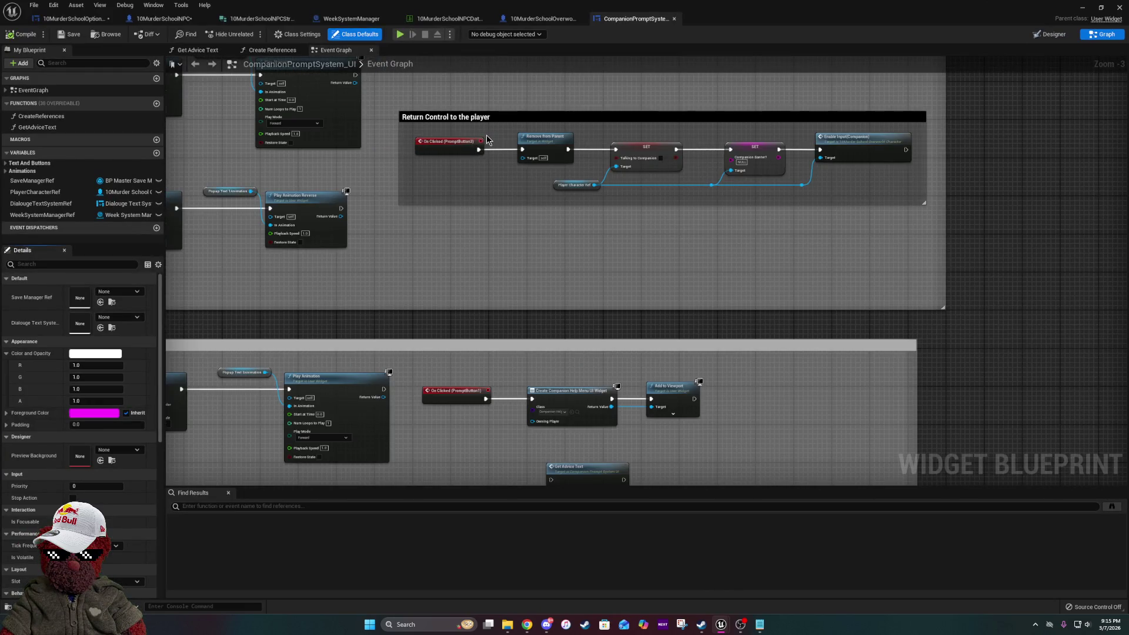
drag(812, 328, 559, 118)
mouse_move(953, 363)
mouse_down()
mouse_move(526, 156)
mouse_move(780, 381)
mouse_up()
scroll(708, 229, down, 4)
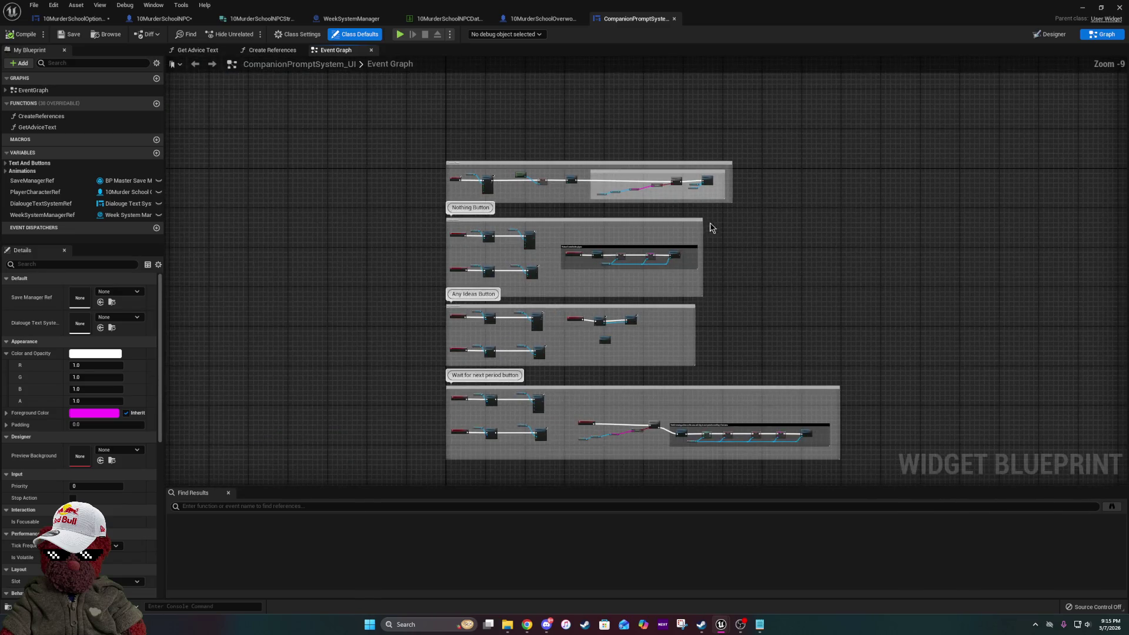
scroll(671, 184, up, 2)
scroll(671, 184, up, 4)
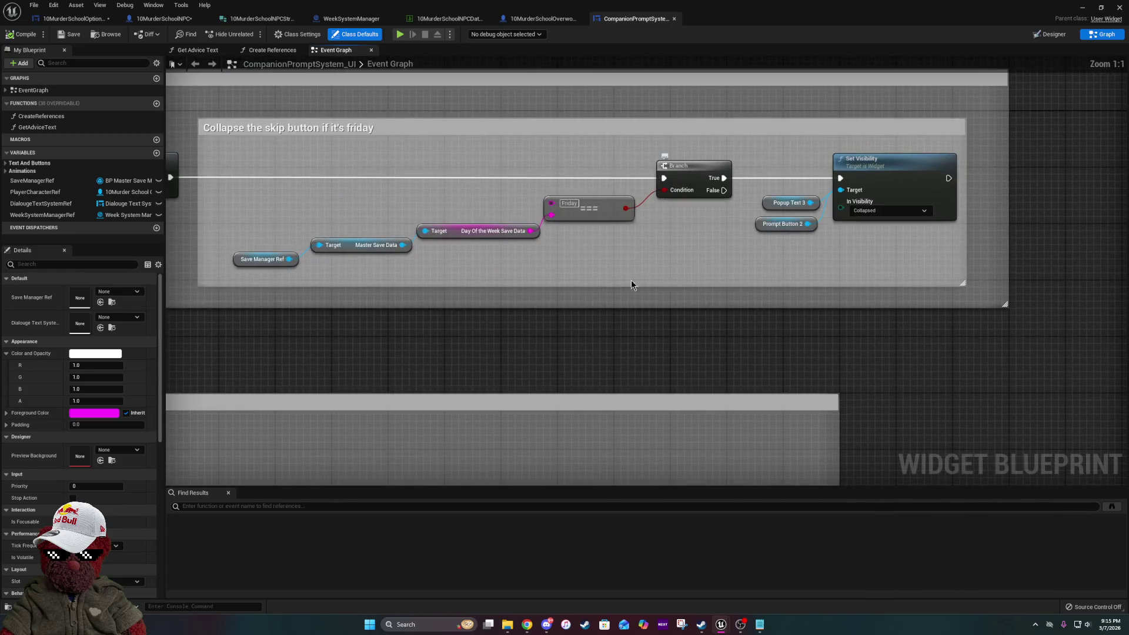
scroll(636, 263, down, 3)
mouse_move(571, 478)
mouse_down()
mouse_move(669, 296)
mouse_move(852, 226)
mouse_move(877, 230)
mouse_move(859, 228)
mouse_up()
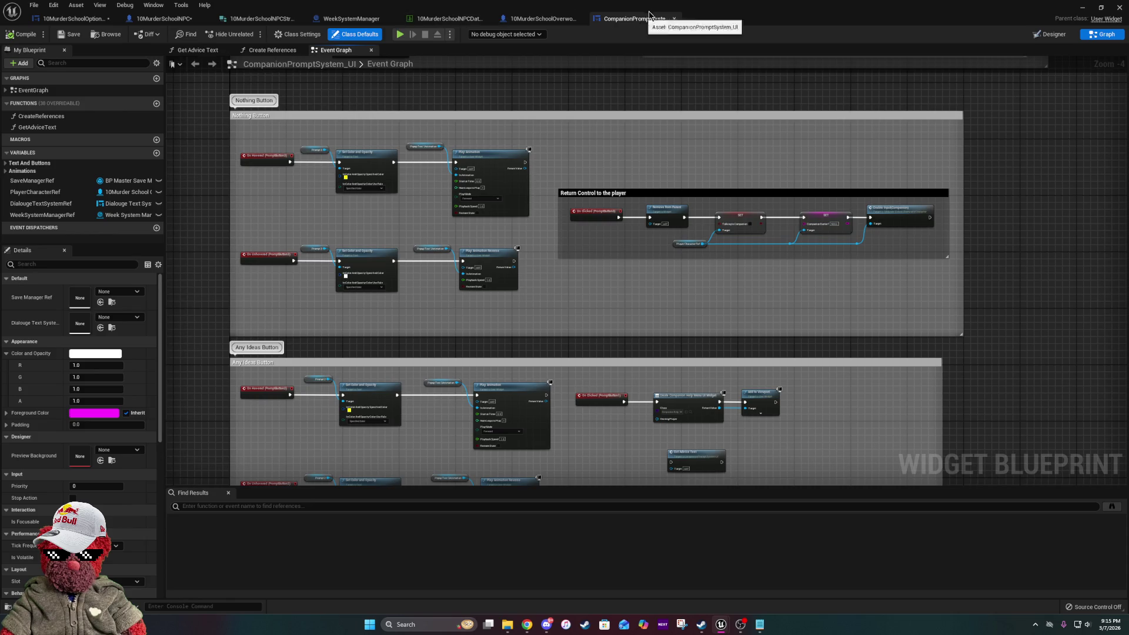
key(alt+Tab)
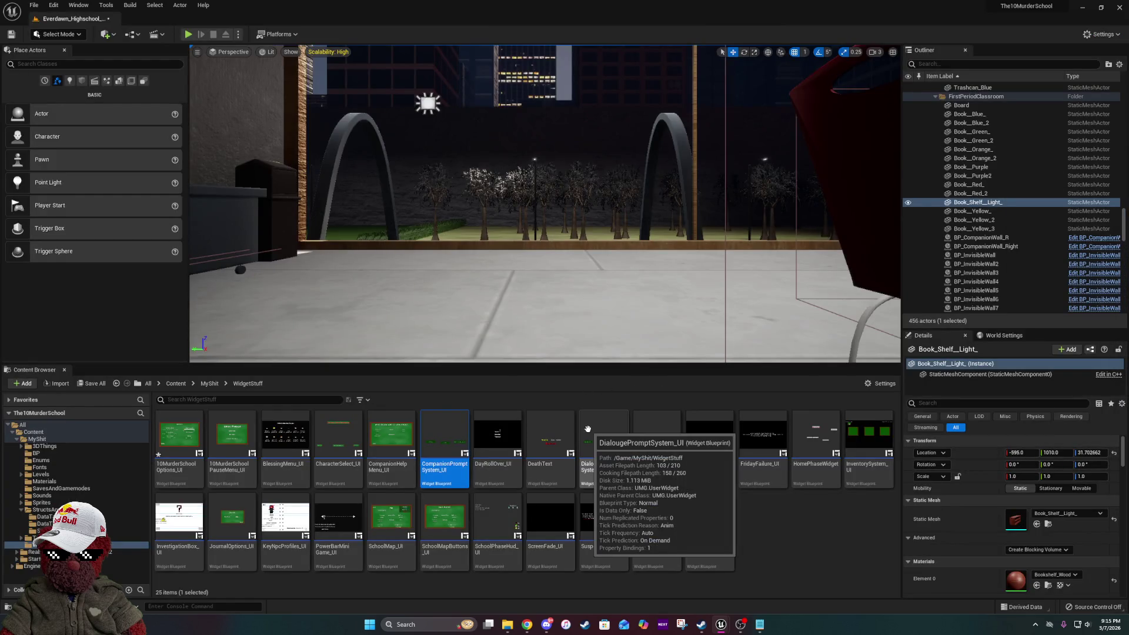
- Open DialougePromptSystem_UI's node graph and close the CompanionPromptSystem_UI editor
click(583, 422)
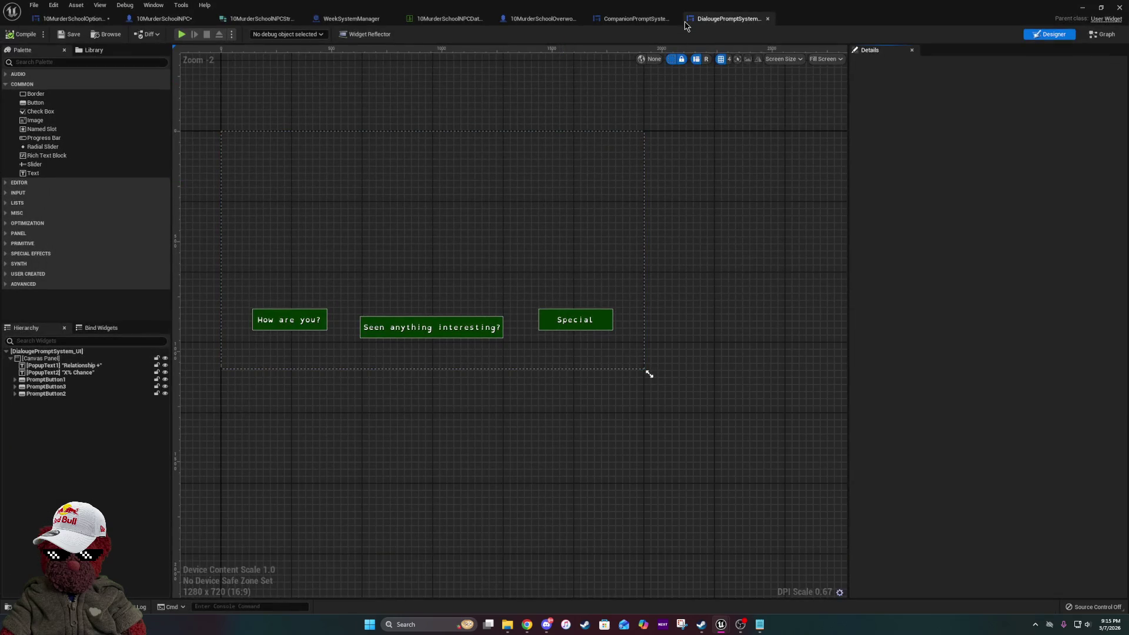
click(674, 19)
click(1103, 35)
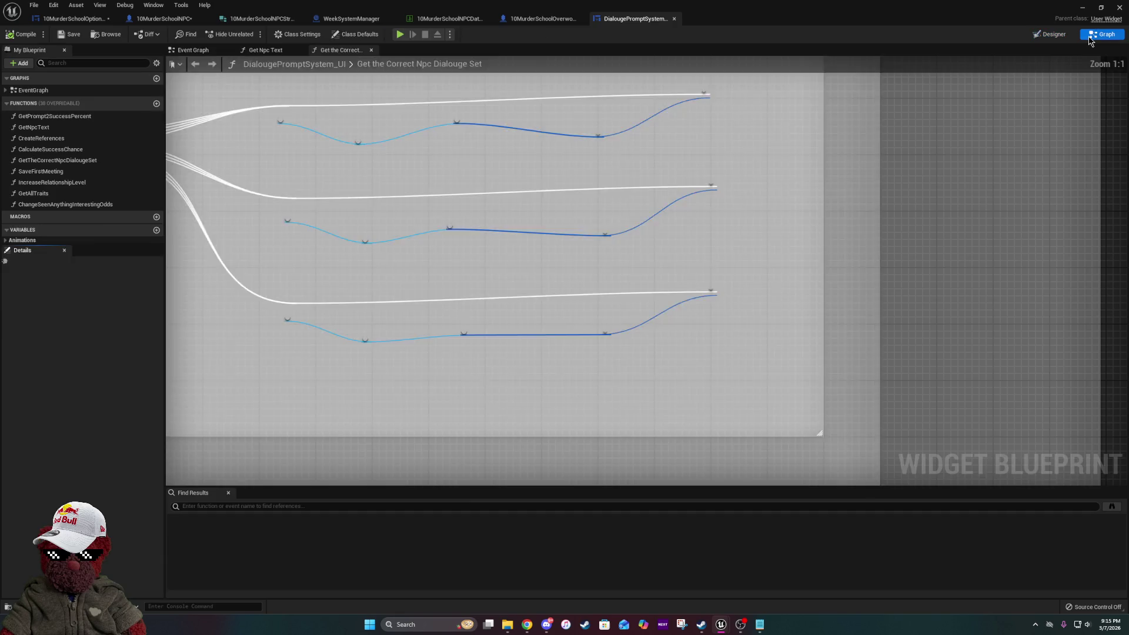
- Inspect the function's Switch on Int node and Return Node outputs, then open the NPC data table
scroll(992, 258, down, 4)
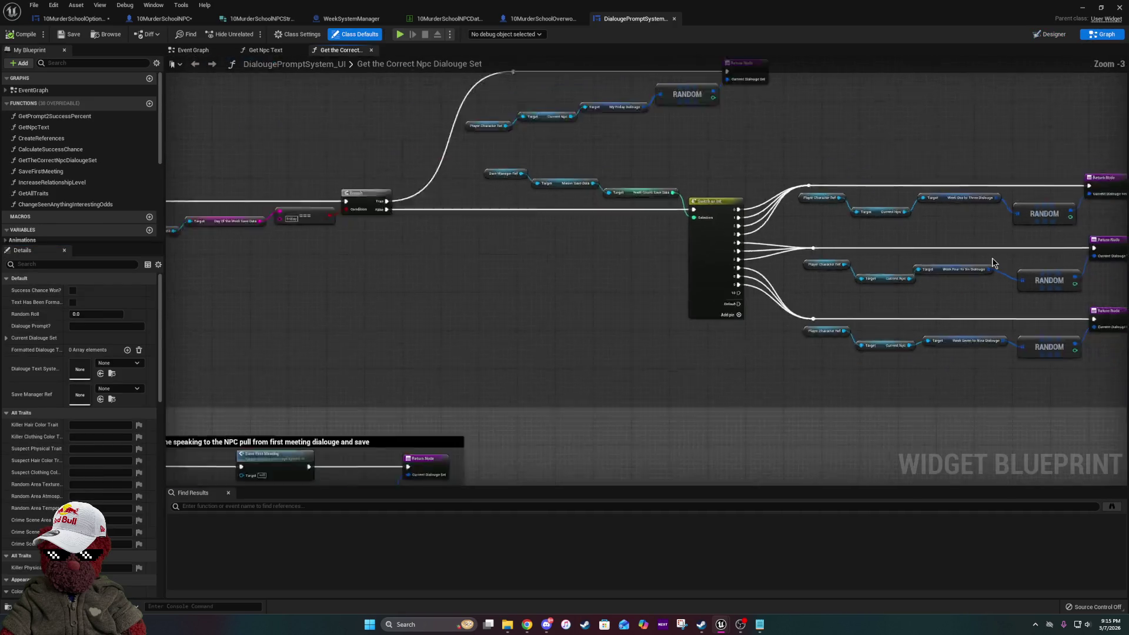
scroll(641, 209, up, 1)
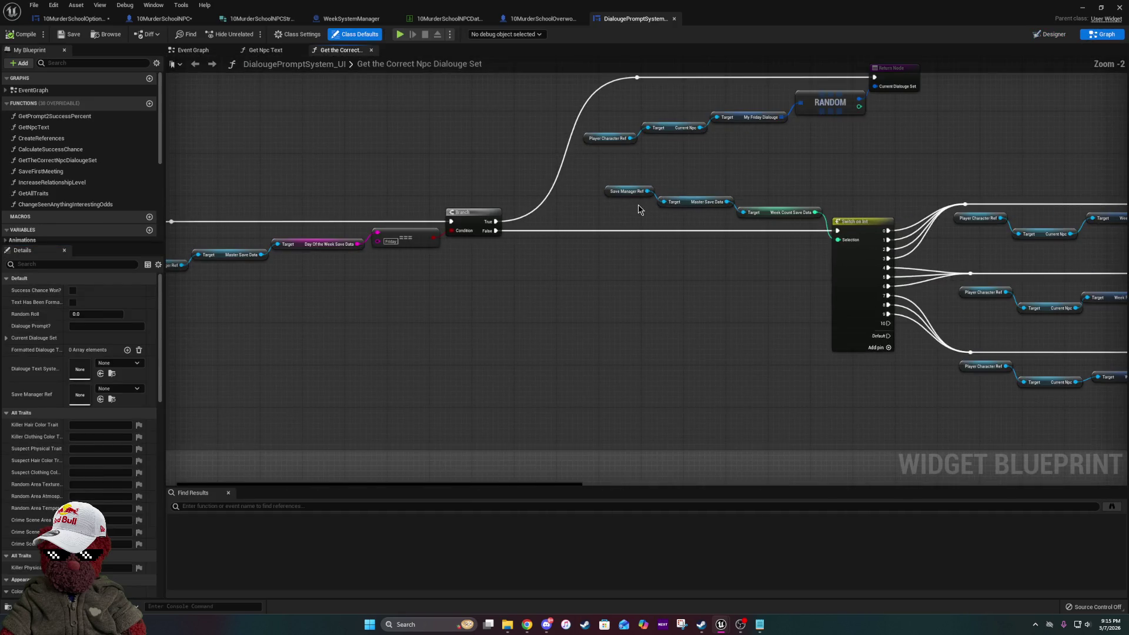
scroll(882, 244, up, 1)
drag(882, 244, 433, 232)
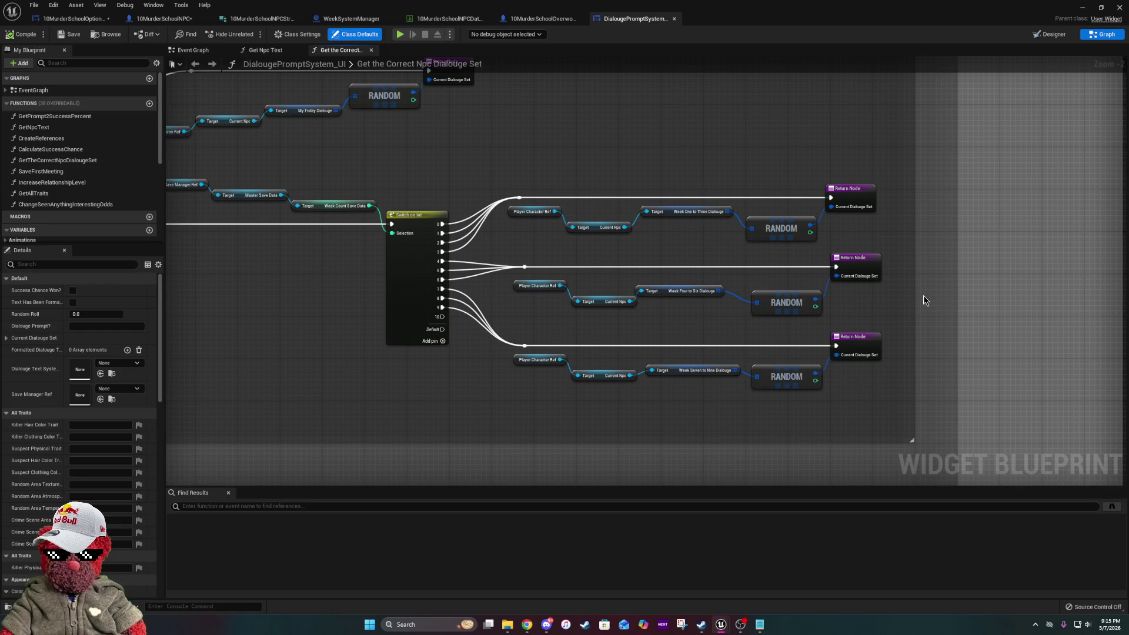
drag(927, 300, 741, 284)
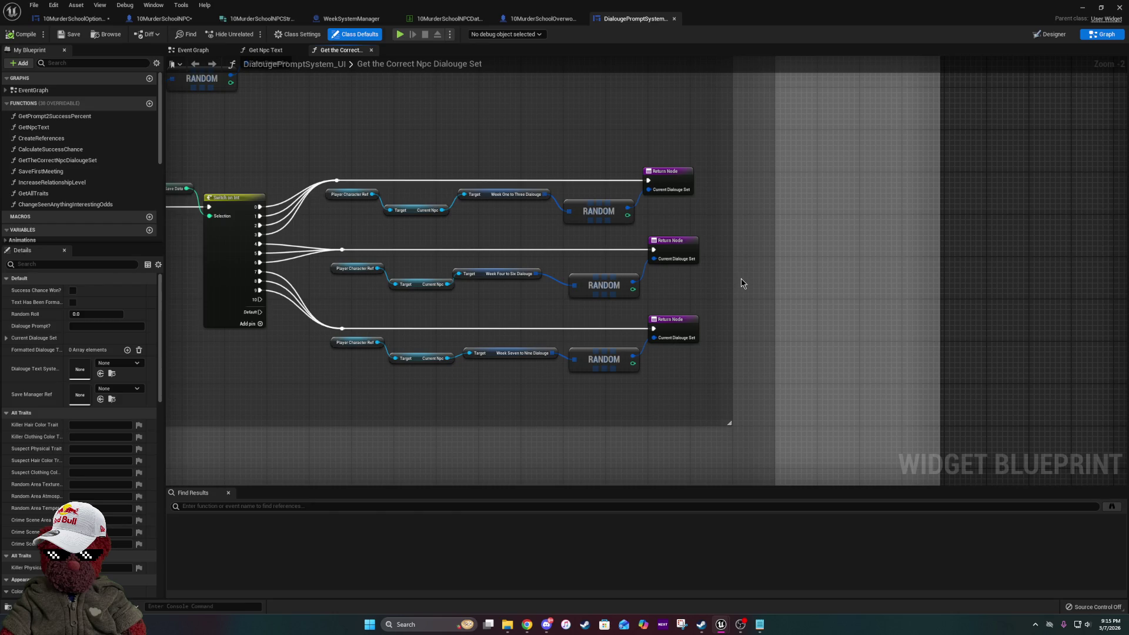
scroll(741, 278, up, 2)
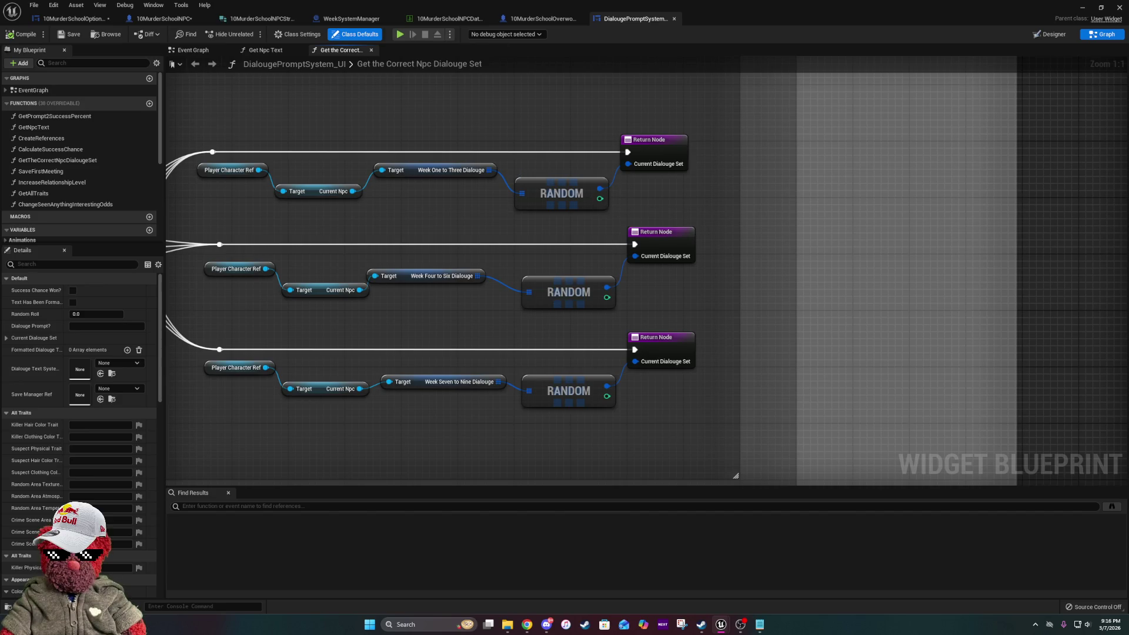
click(447, 19)
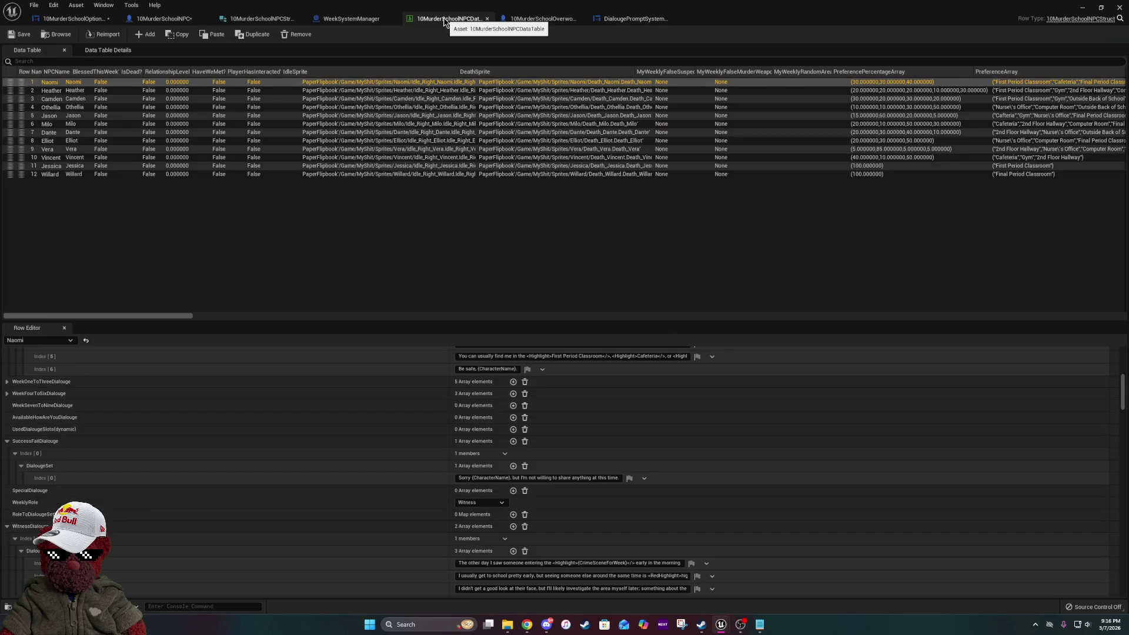
- Go via the overworld character tab back to the 10MurderSchoolNPC blueprint and browse its variables
click(528, 19)
click(178, 21)
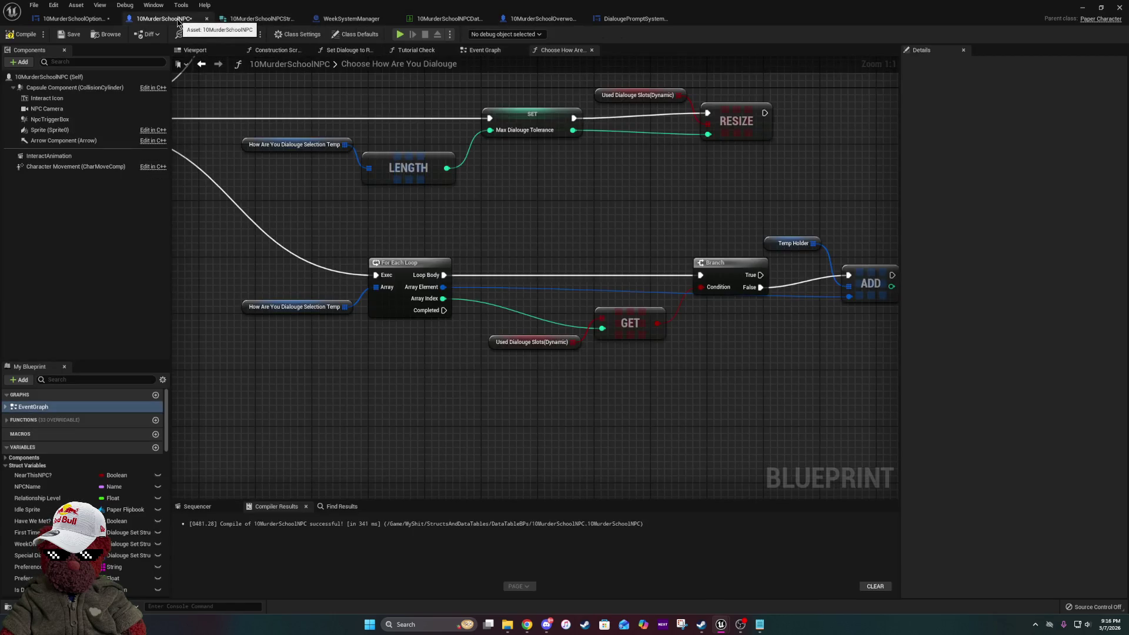
scroll(88, 517, down, 10)
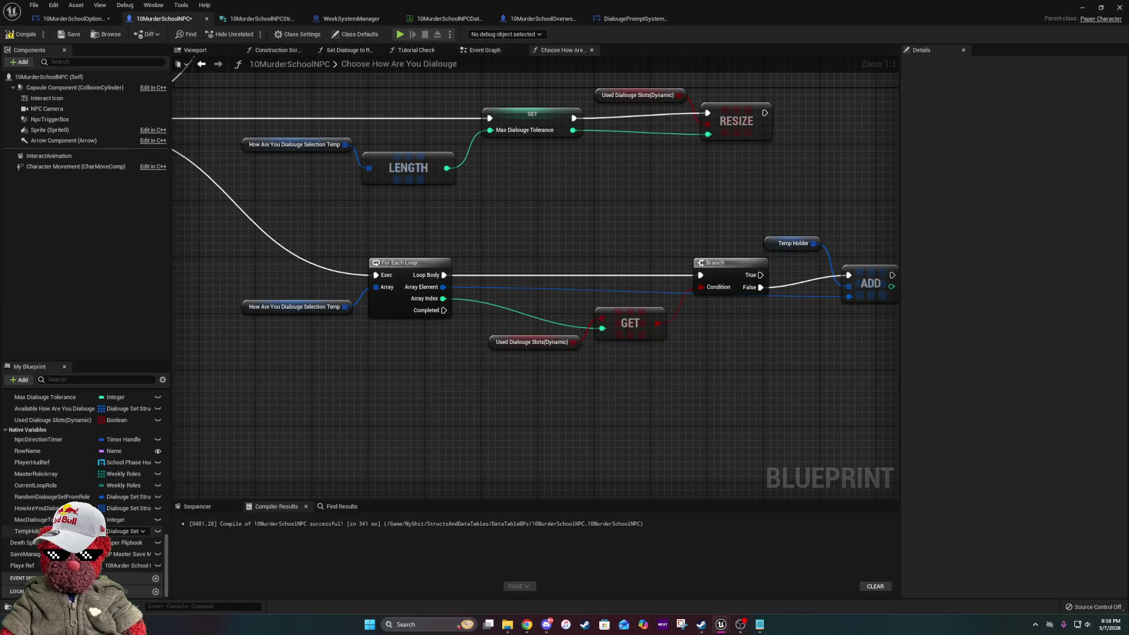
scroll(88, 527, up, 1)
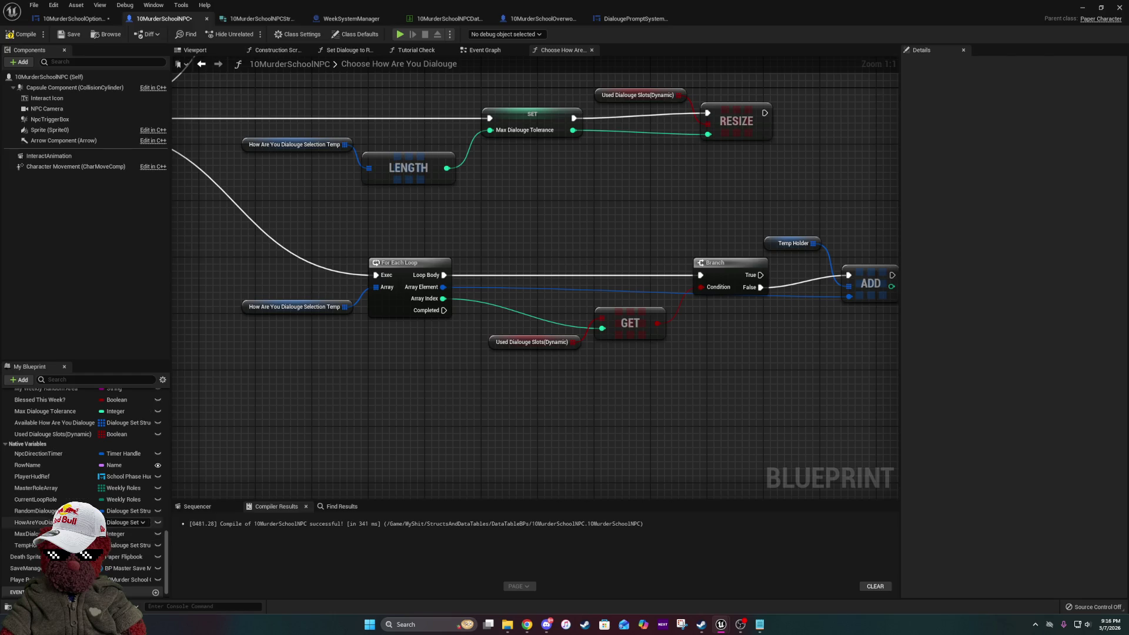
scroll(88, 522, down, 15)
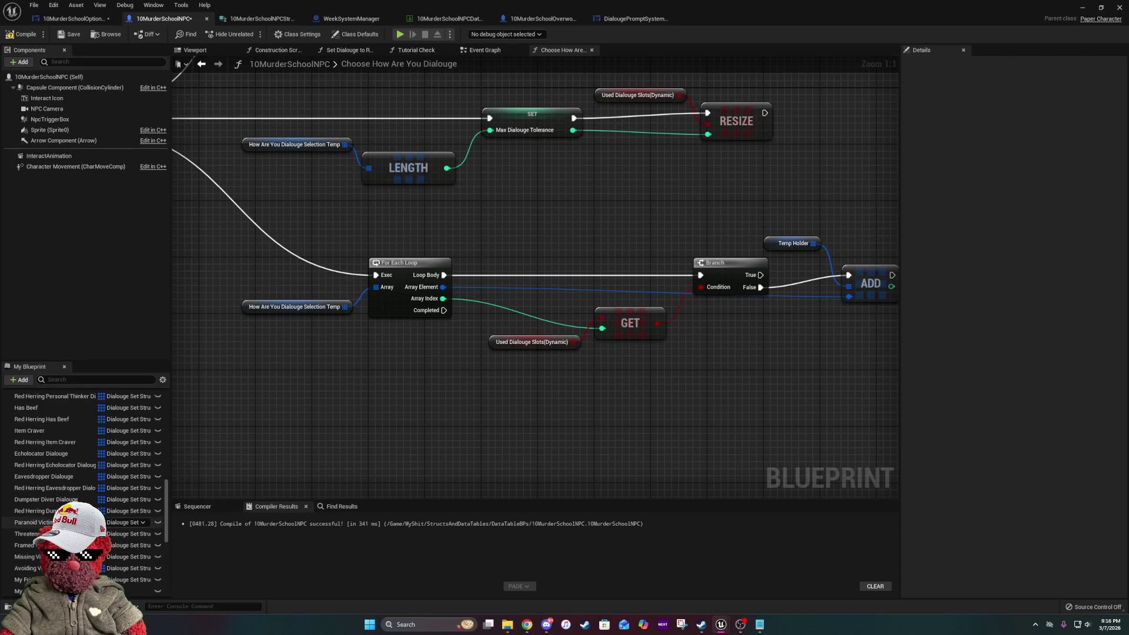
scroll(88, 523, up, 15)
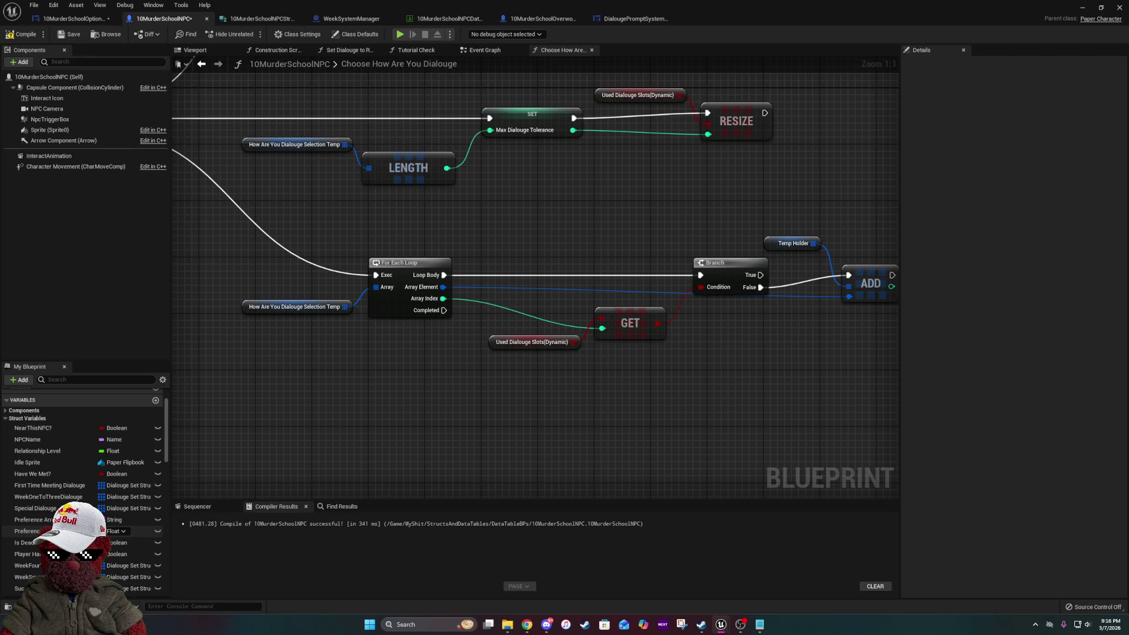
- Add a new variable to the NPC blueprint, provisionally named C
click(155, 401)
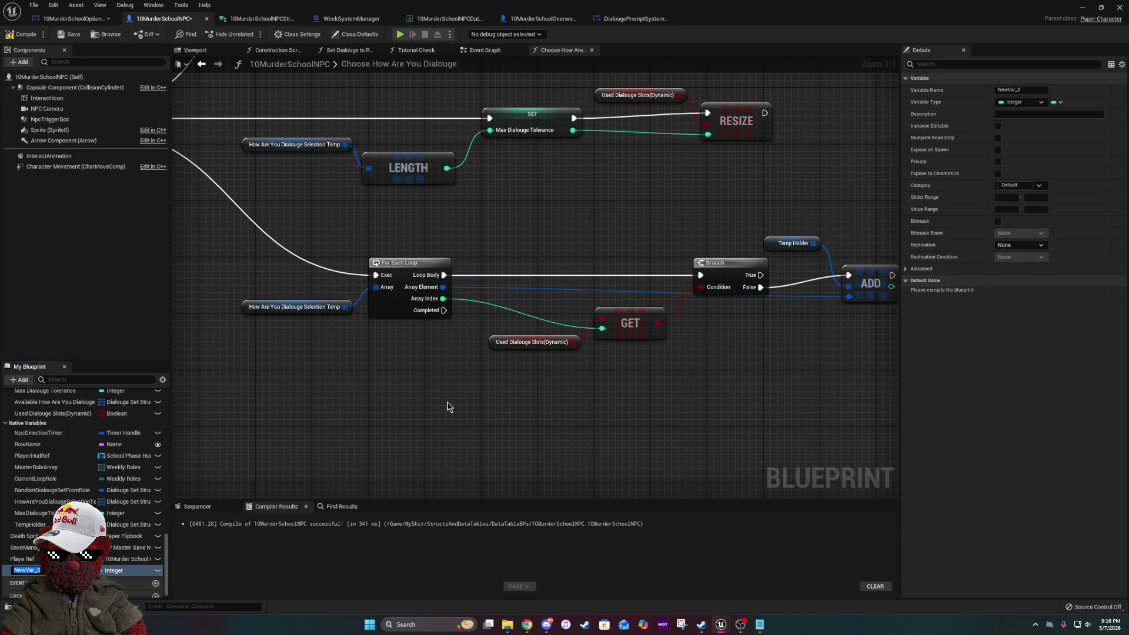
text(C)
key(Return)
scroll(487, 274, down, 6)
scroll(489, 274, up, 4)
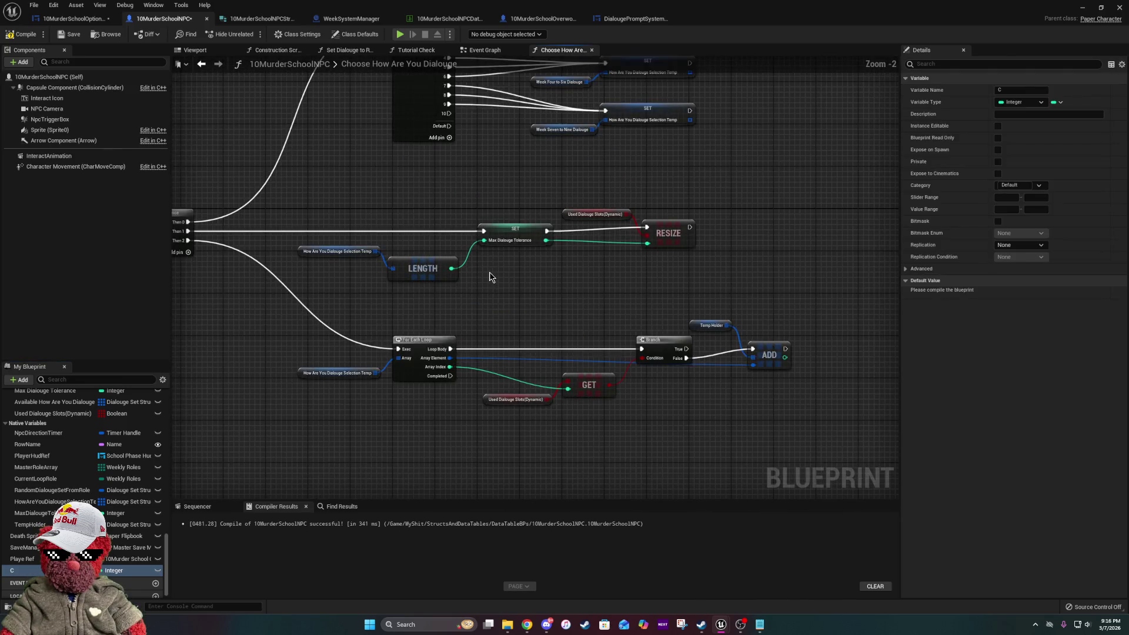
- Delete the dialogue-slot resize and loop nodes from the graph
drag(333, 190, 841, 440)
key(Delete)
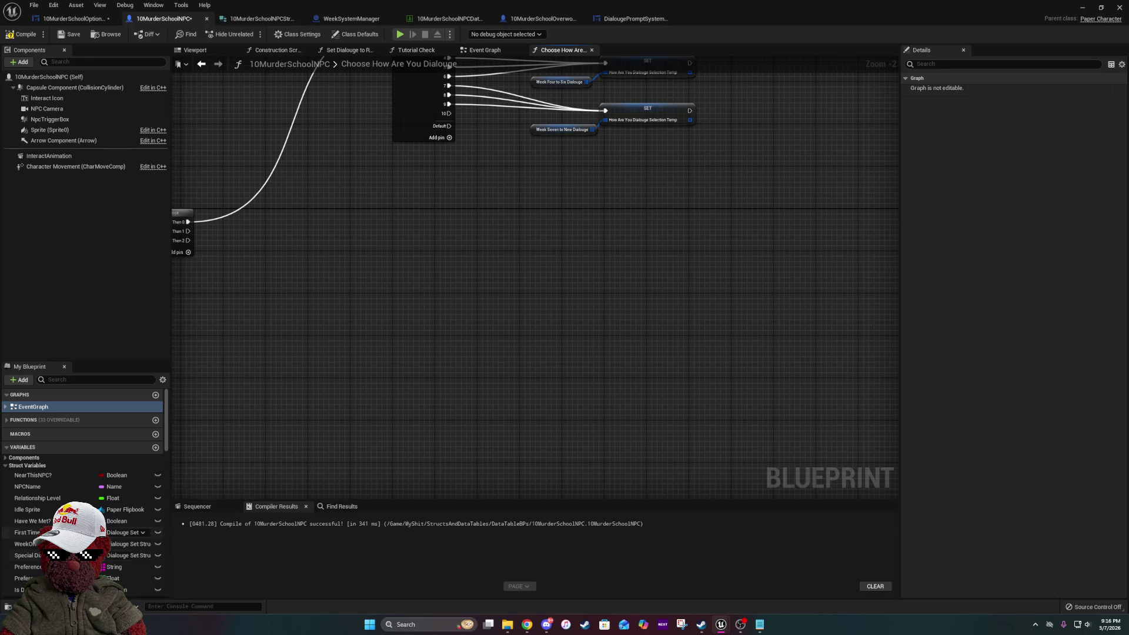
scroll(82, 535, down, 10)
scroll(83, 470, down, 5)
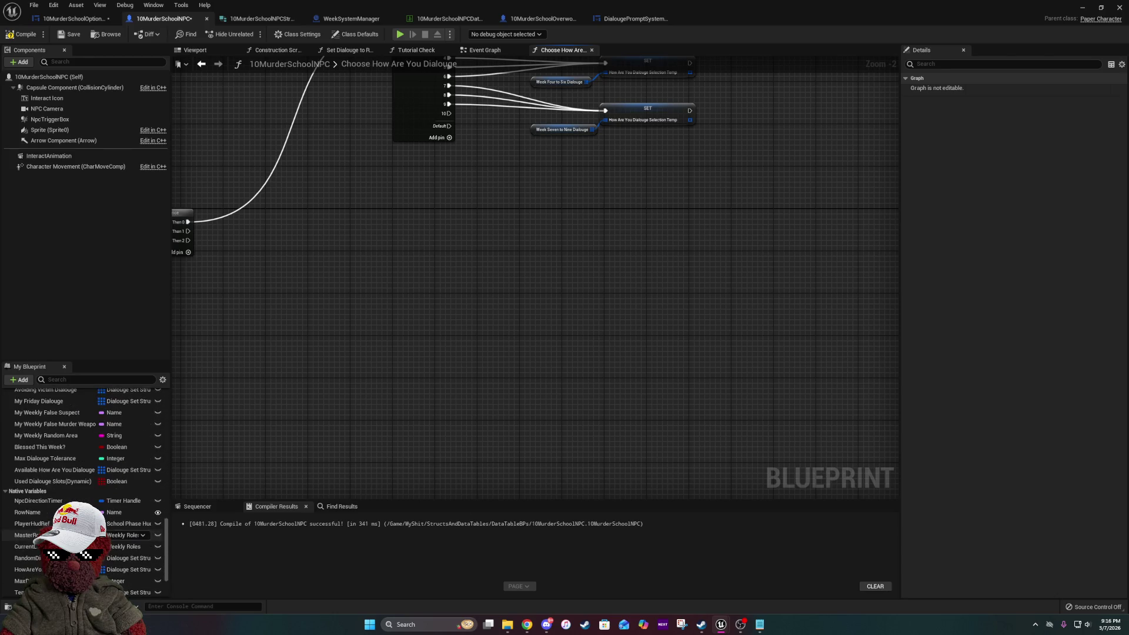
- Rename the variable MySpokenDialougeMap and make it a map with Boolean values
text(C)
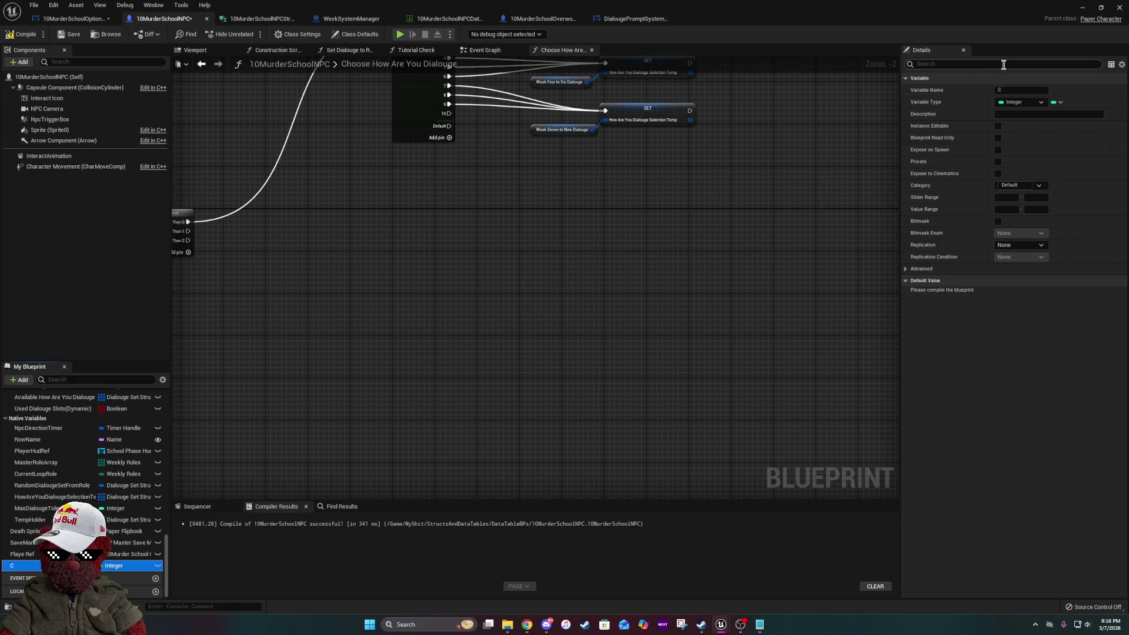
click(1021, 90)
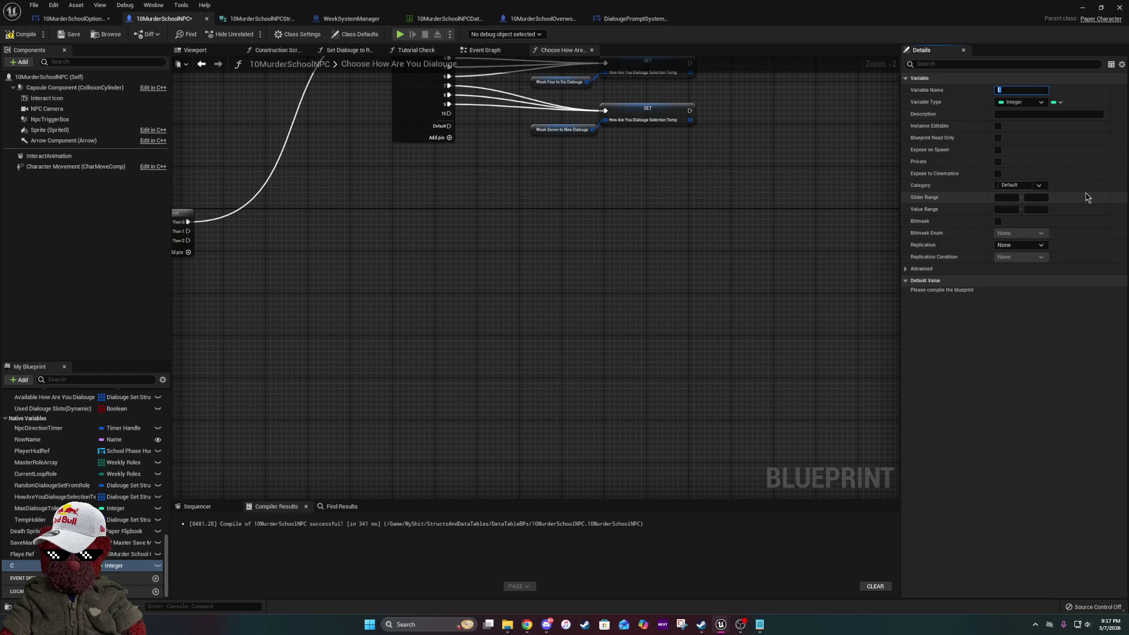
text(MySpokenDialo)
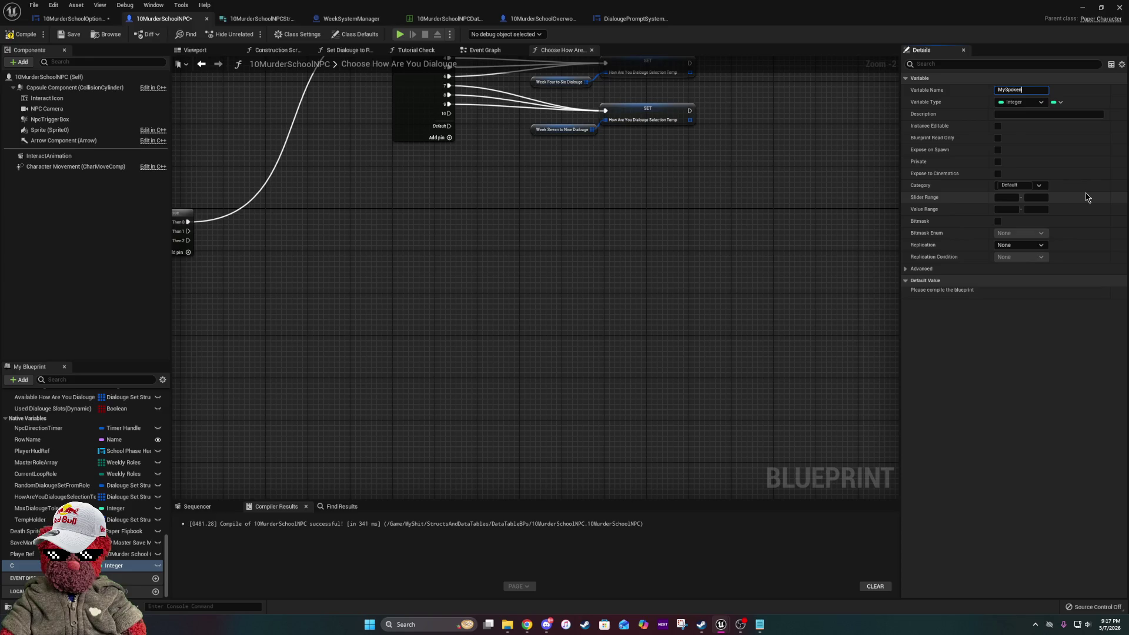
text(ugeMap)
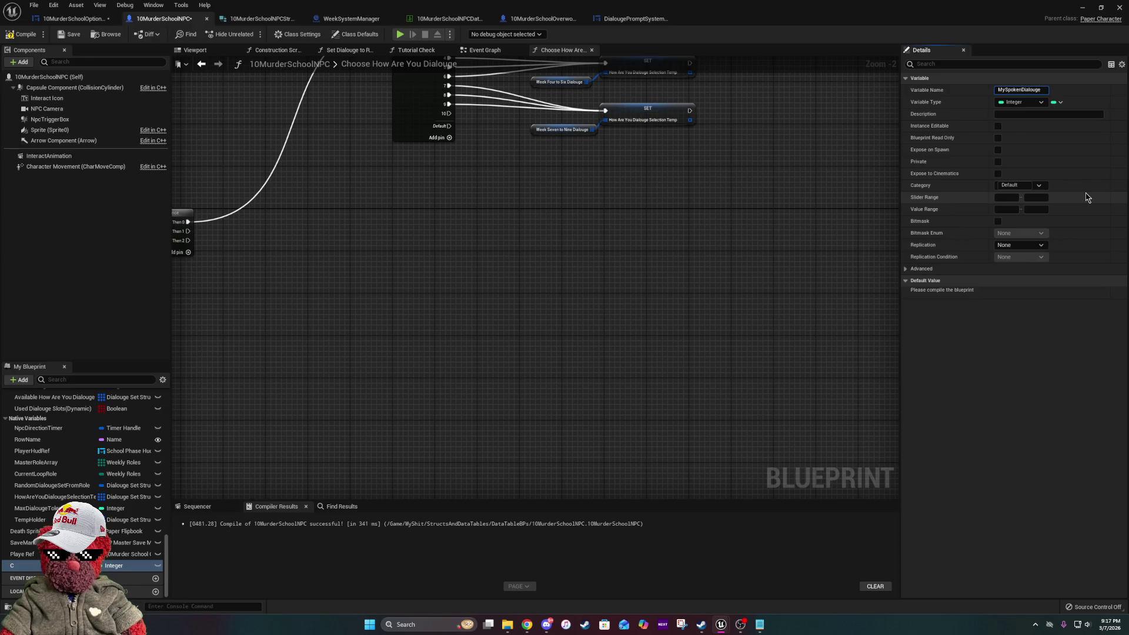
key(Return)
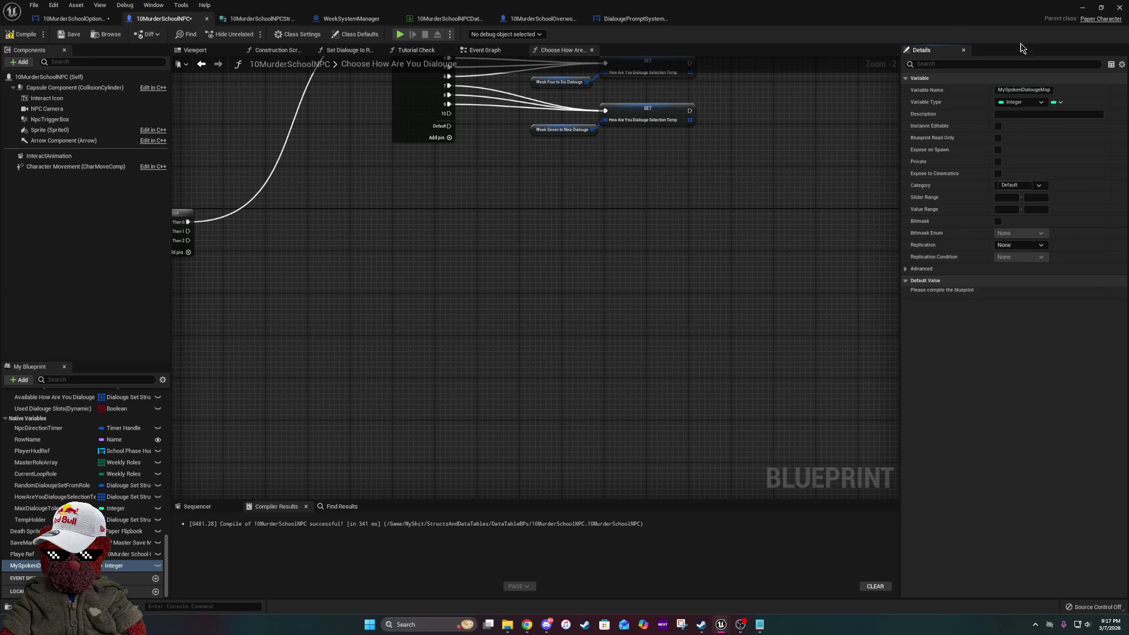
click(1058, 103)
click(1048, 154)
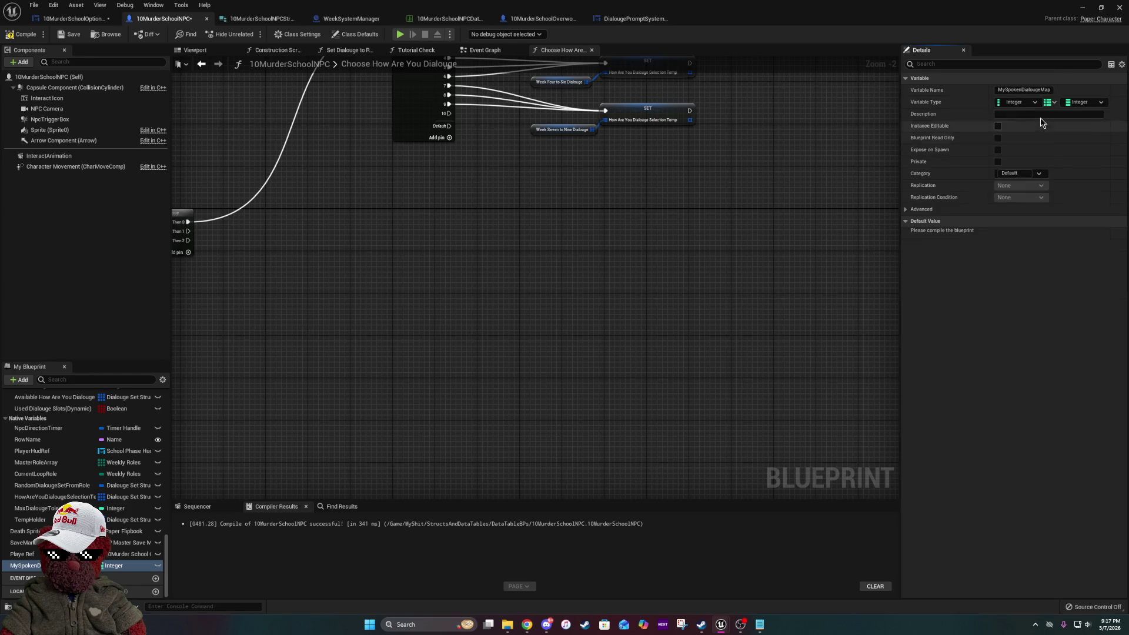
click(1085, 103)
click(1029, 126)
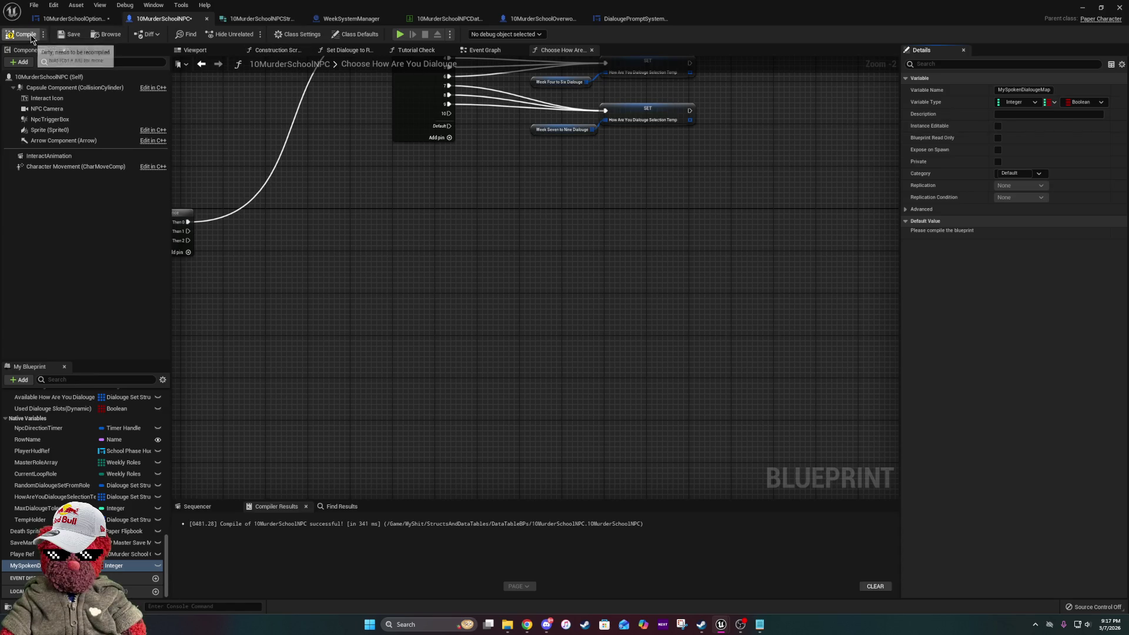
- Compile the blueprint and place a MySpokenDialougeMap getter in the graph
click(71, 34)
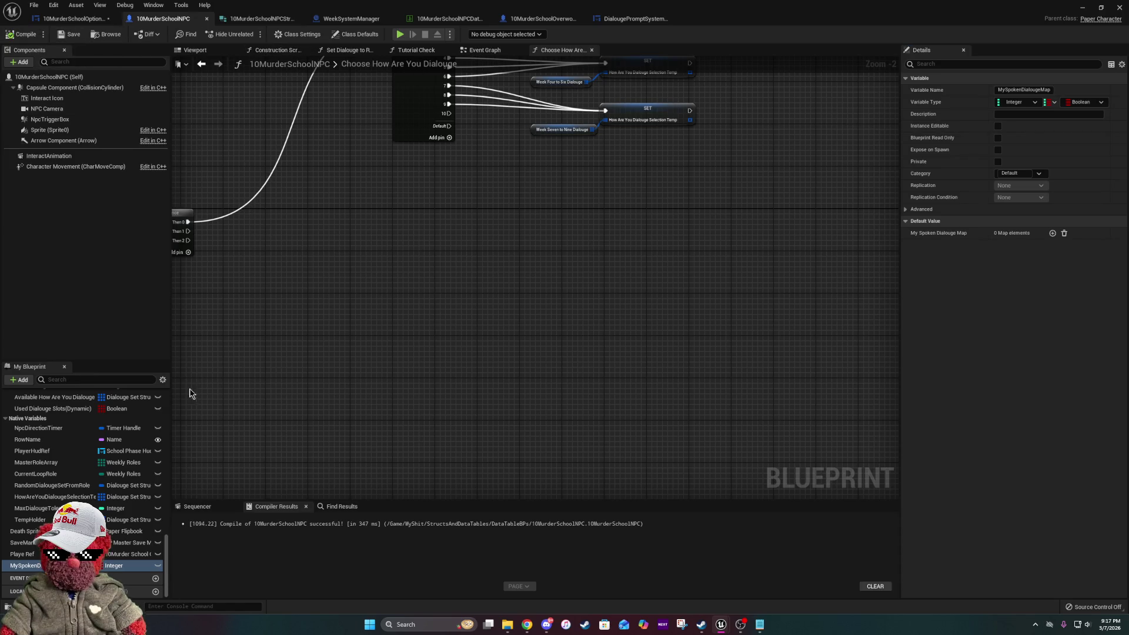
mouse_move(27, 565)
mouse_down()
mouse_move(264, 457)
mouse_move(504, 299)
mouse_up()
click(548, 312)
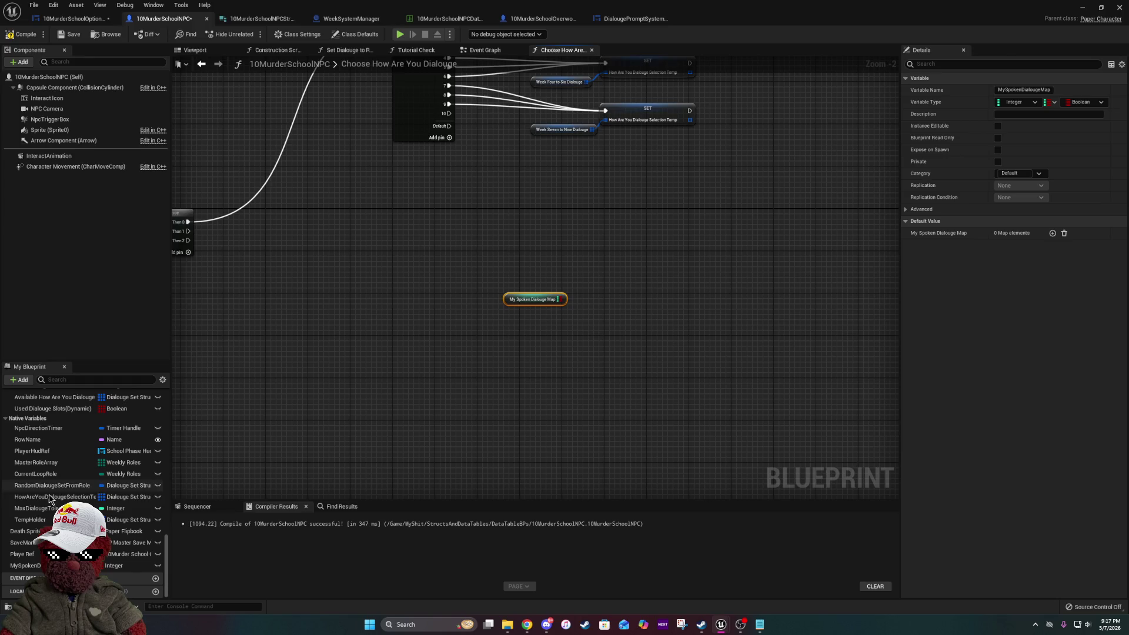
- Place a Max Dialouge Tolerance getter in the graph
drag(36, 508, 515, 213)
click(529, 223)
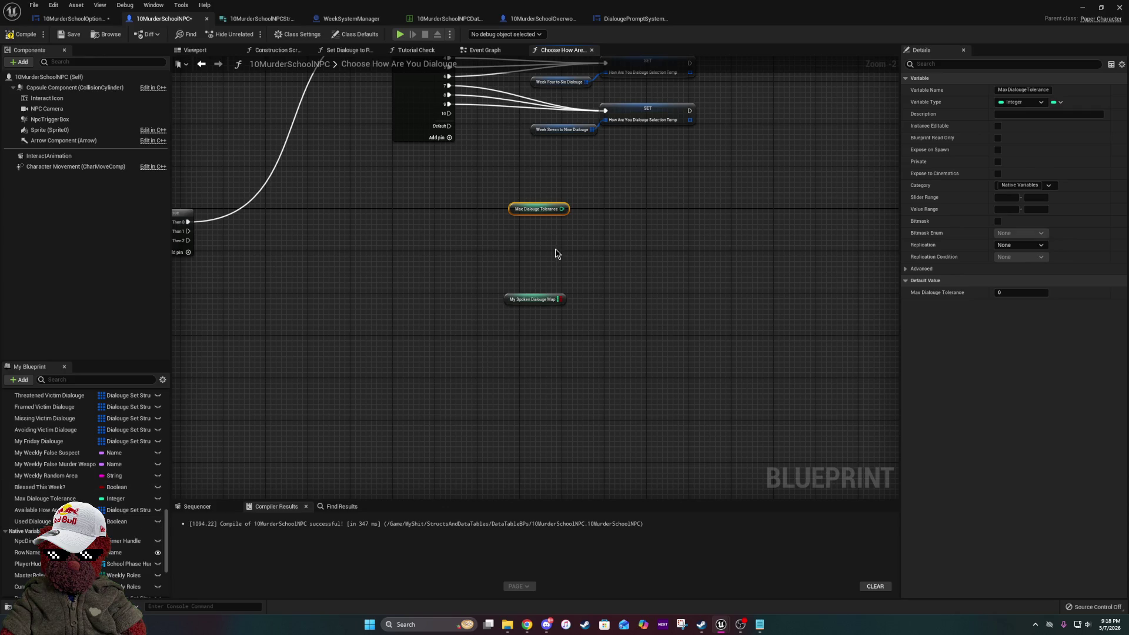
scroll(555, 250, up, 2)
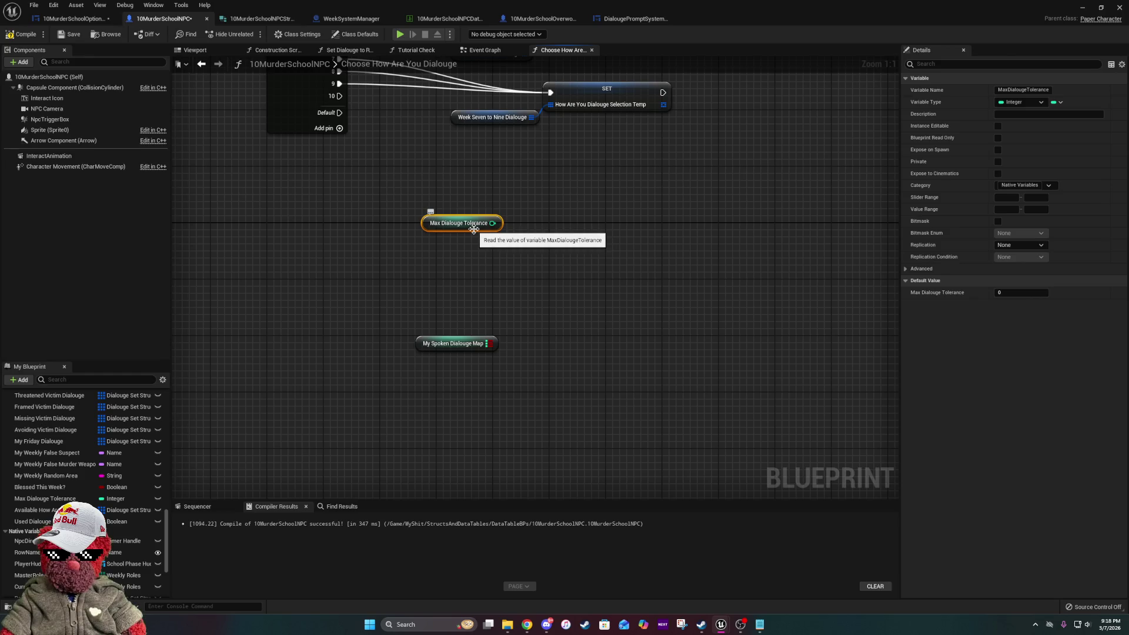
mouse_move(607, 268)
mouse_down()
mouse_move(564, 378)
mouse_move(595, 303)
mouse_up()
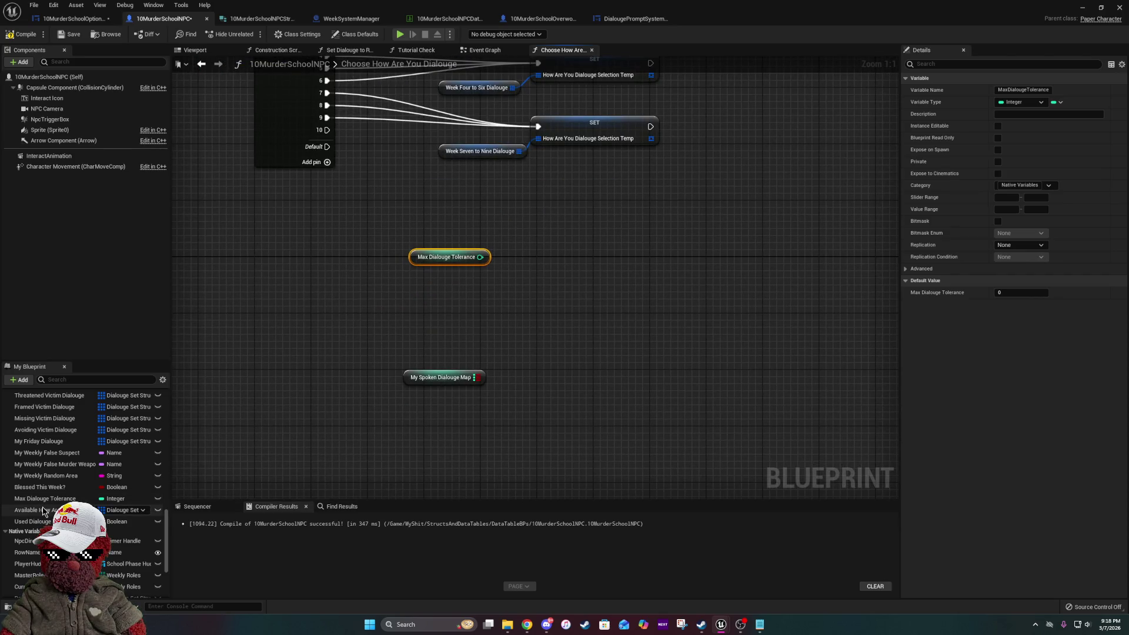
mouse_move(44, 511)
mouse_down()
mouse_move(320, 337)
mouse_move(322, 321)
mouse_move(115, 532)
mouse_move(42, 516)
mouse_up()
scroll(88, 501, down, 5)
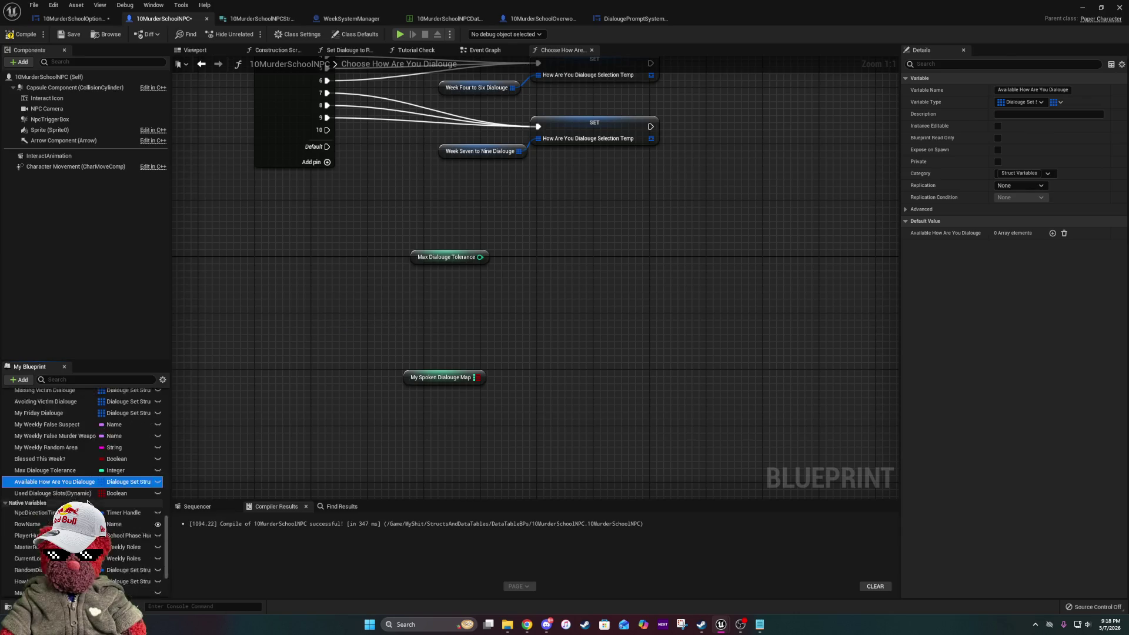
- Feed a How Are You Dialouge Selection Temp getter into a Length node and delete the tolerance getter
mouse_move(53, 511)
mouse_down()
mouse_move(408, 304)
mouse_move(316, 269)
mouse_up()
click(351, 288)
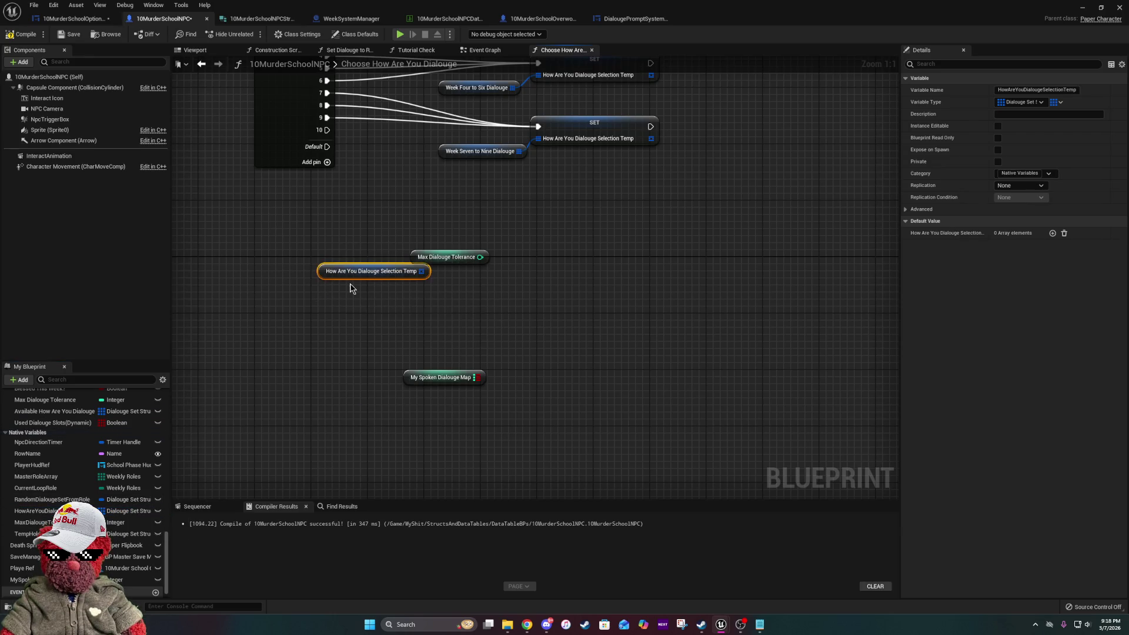
drag(422, 271, 445, 297)
text(lenght)
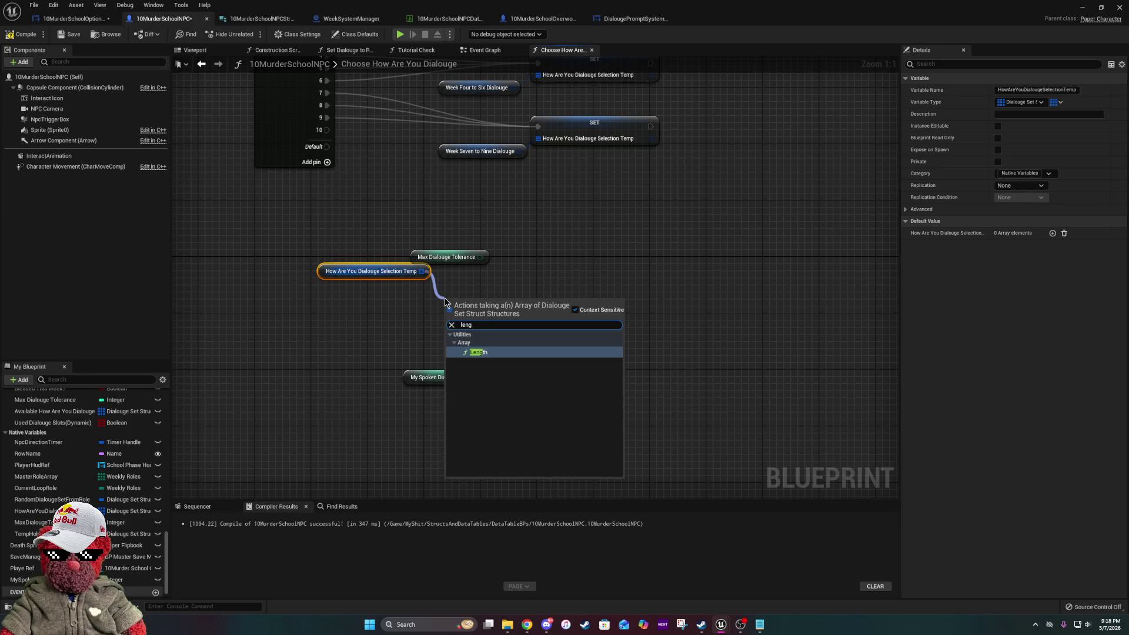
click(538, 351)
click(467, 257)
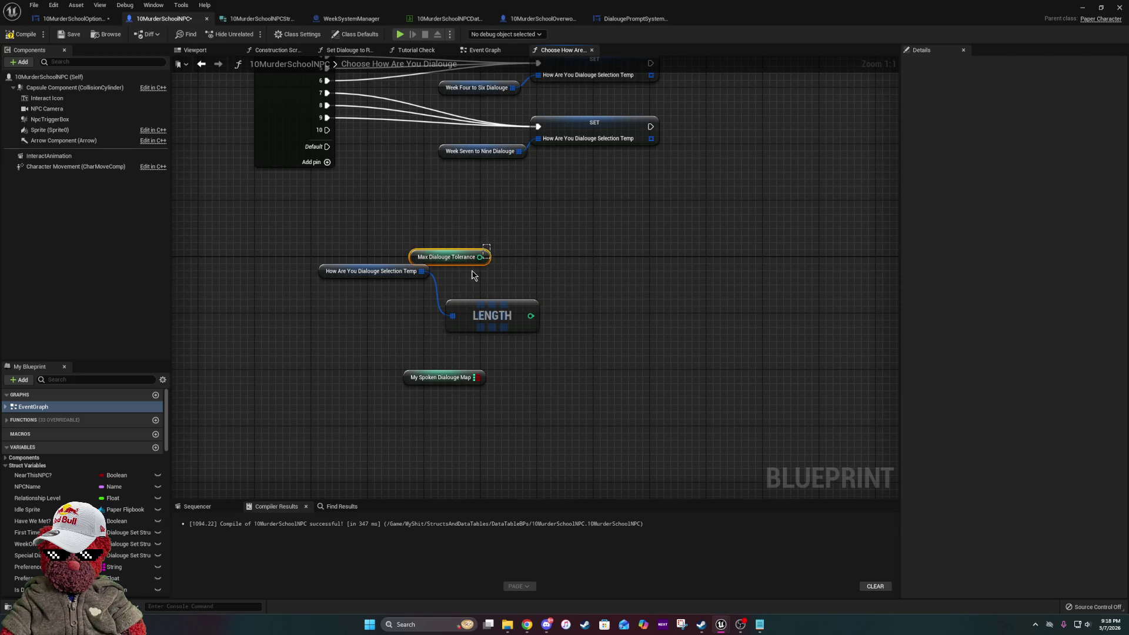
key(Delete)
scroll(88, 538, down, 10)
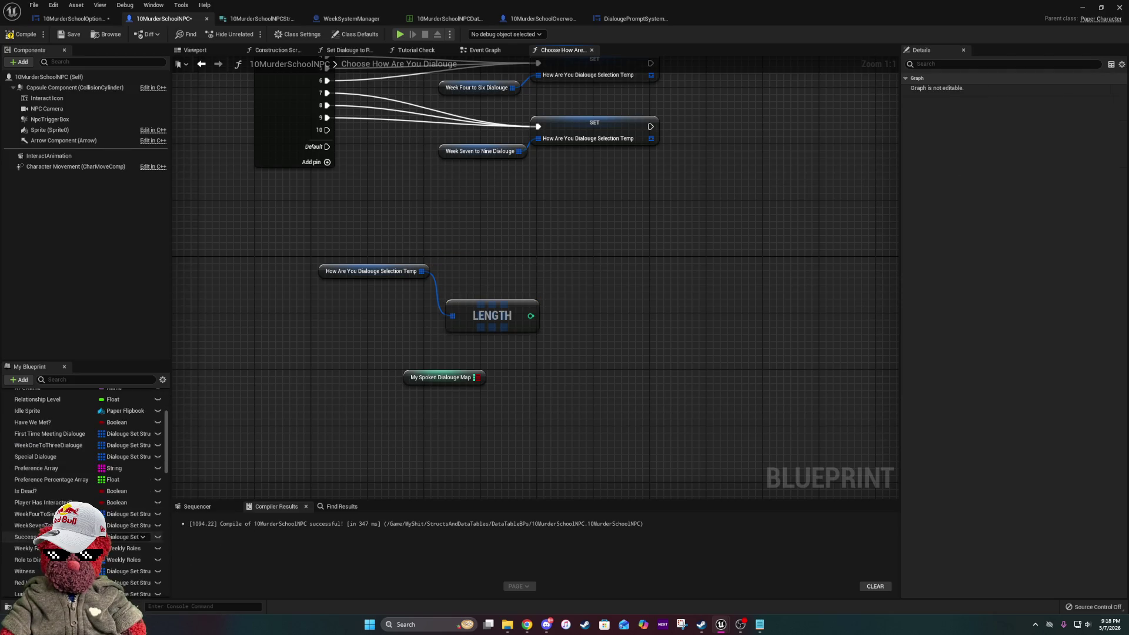
- Add a Set Max Dialouge Tolerance node fed by Length and run from Sequence Then 1
mouse_move(44, 444)
mouse_down()
mouse_move(633, 320)
mouse_move(619, 271)
mouse_move(604, 320)
mouse_move(533, 317)
mouse_up()
click(687, 283)
drag(309, 230, 588, 356)
mouse_move(501, 320)
mouse_down()
mouse_move(580, 311)
mouse_move(579, 325)
mouse_move(849, 339)
mouse_up()
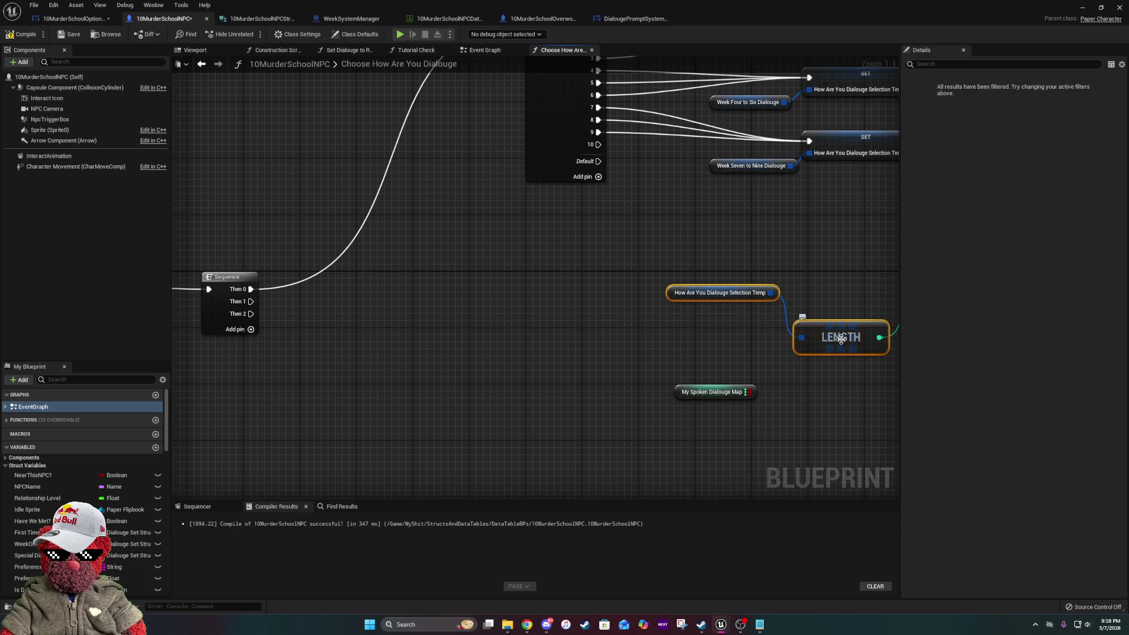
mouse_move(249, 306)
mouse_down()
mouse_move(882, 268)
mouse_move(574, 295)
mouse_move(659, 285)
mouse_up()
- Rearrange the array, Length, setter and map getter nodes into a tidy layout
mouse_move(423, 234)
mouse_down()
mouse_move(534, 284)
mouse_move(771, 362)
mouse_up()
mouse_move(673, 289)
mouse_down()
mouse_move(559, 282)
mouse_move(505, 297)
mouse_move(503, 311)
mouse_up()
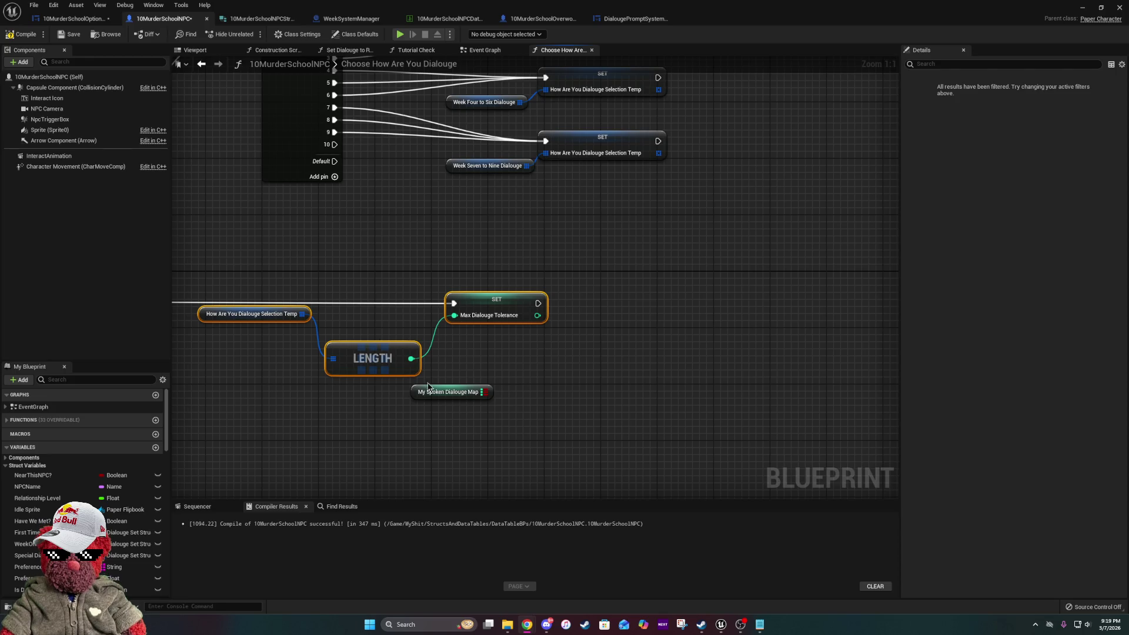
mouse_move(290, 400)
mouse_down()
mouse_move(394, 394)
mouse_move(434, 338)
mouse_up()
drag(548, 311, 625, 378)
mouse_move(761, 390)
mouse_down()
mouse_move(658, 385)
mouse_move(640, 411)
mouse_move(794, 419)
mouse_up()
click(658, 385)
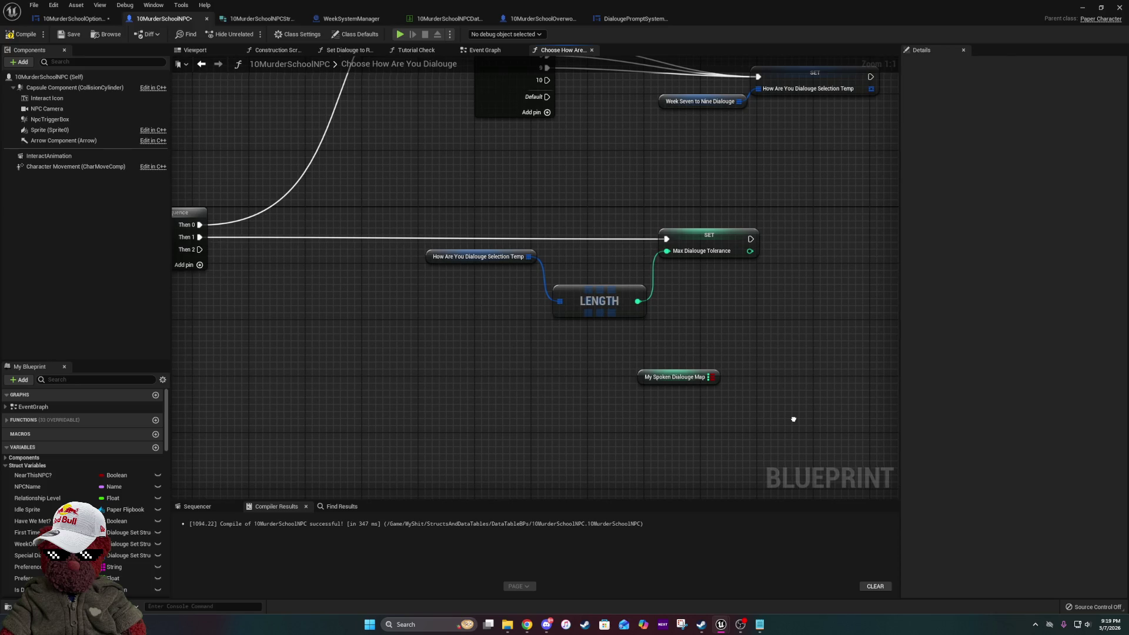
- Add a map Add node off My Spoken Dialouge Map, then delete both the getter and Add node
drag(794, 419, 675, 387)
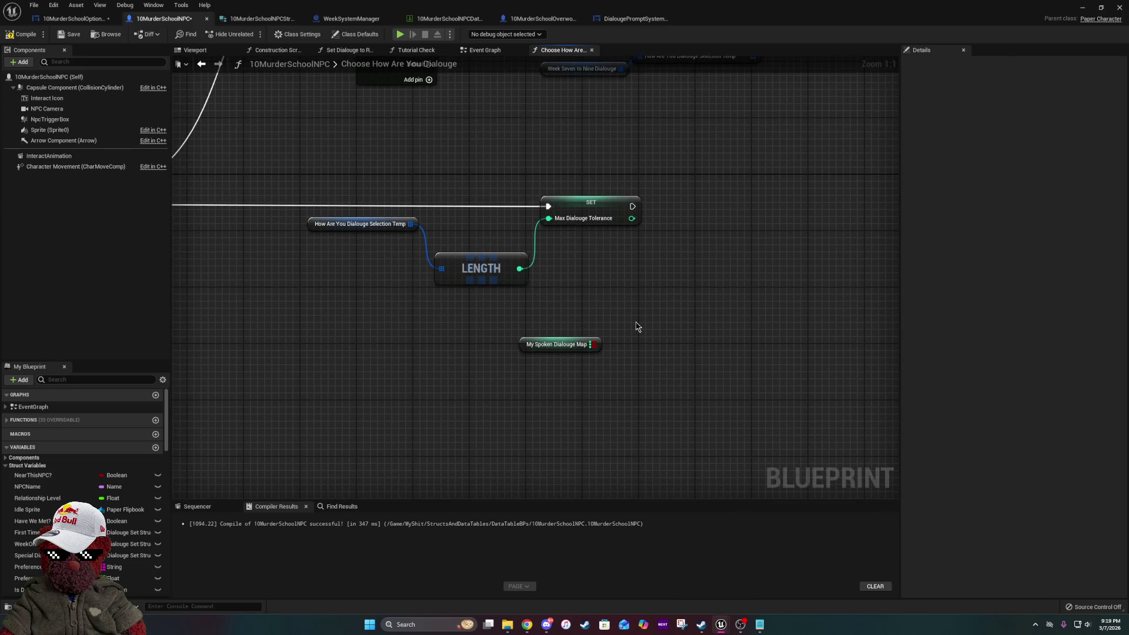
drag(591, 344, 632, 364)
text(ad)
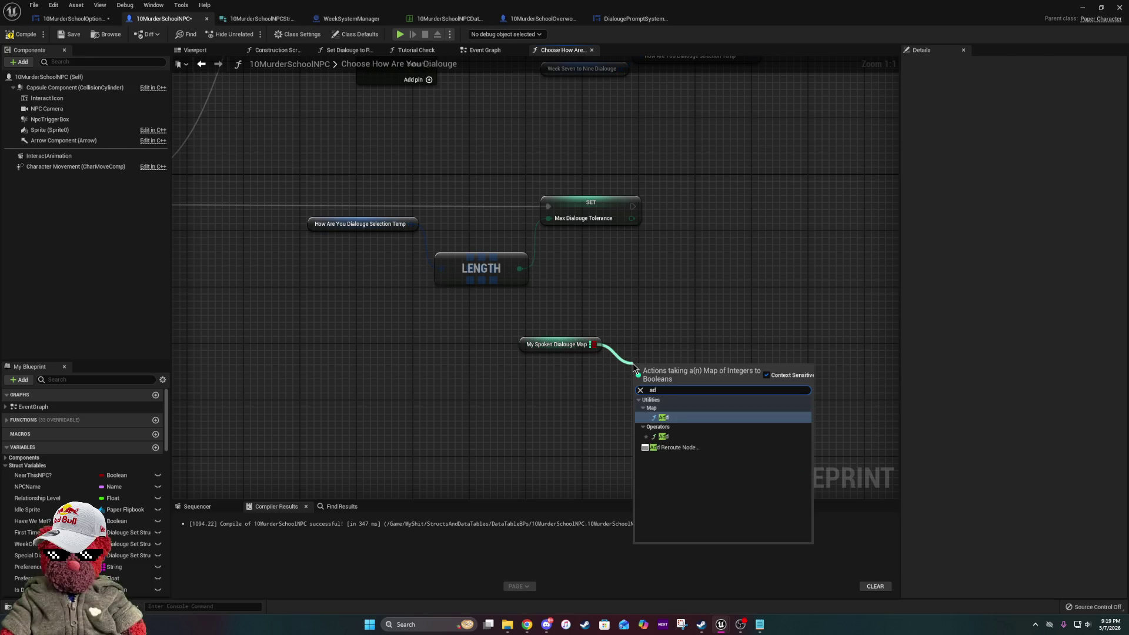
click(689, 424)
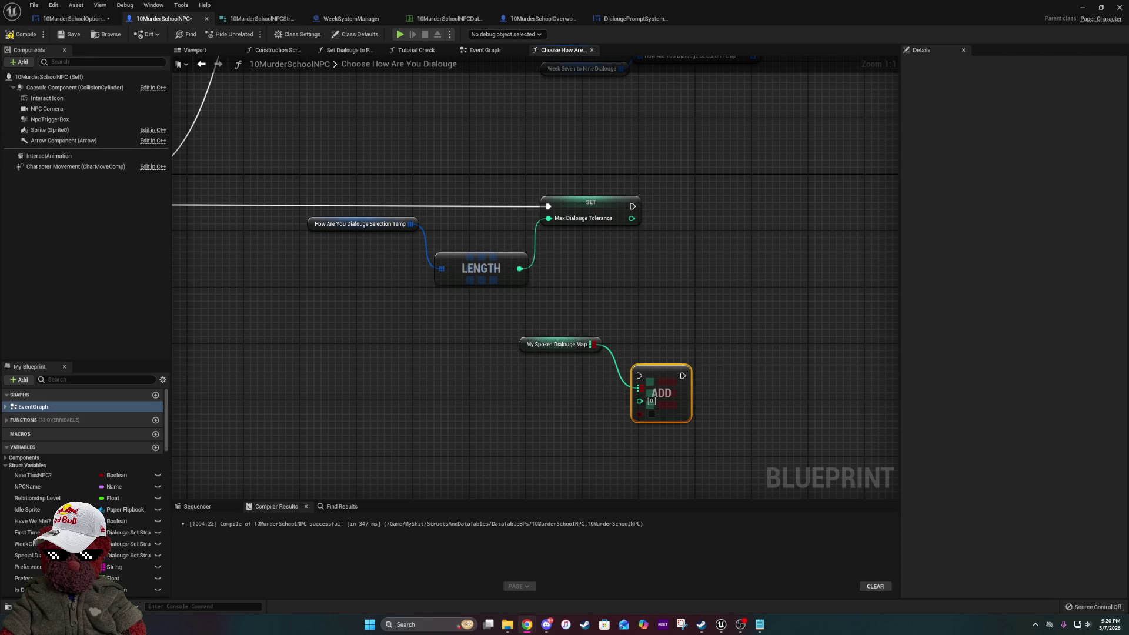
drag(489, 337, 726, 464)
key(Delete)
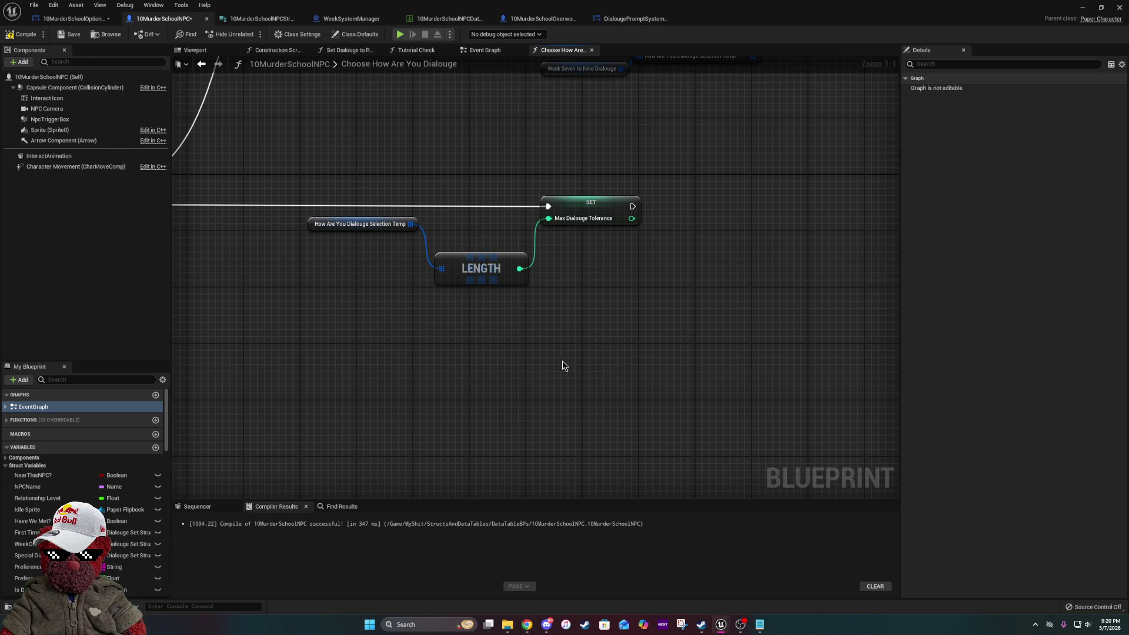
drag(543, 370, 845, 360)
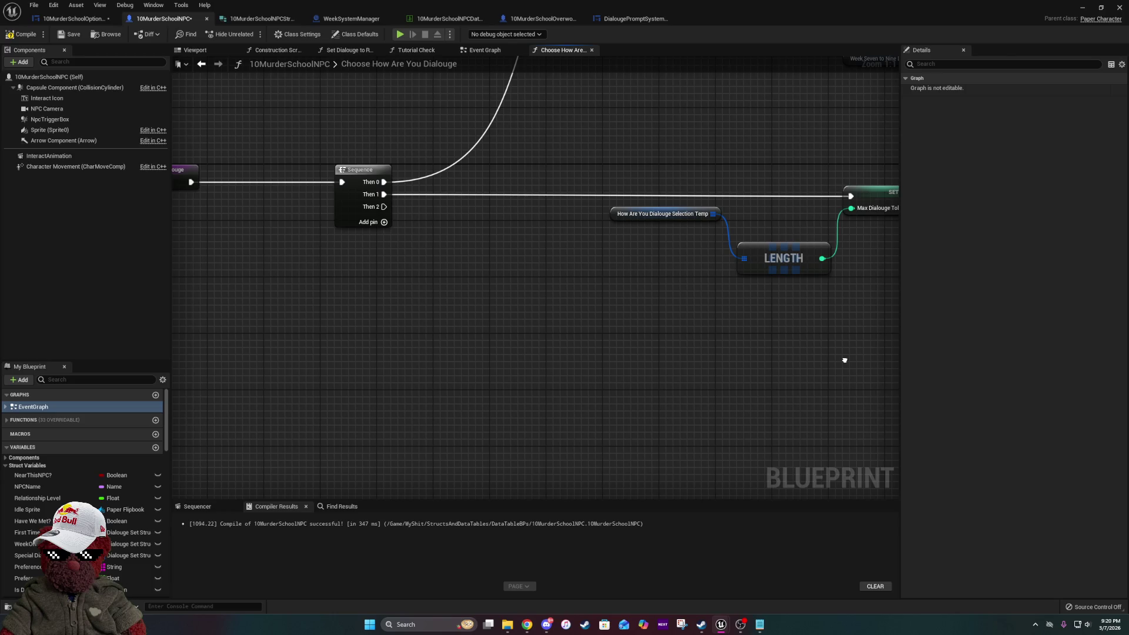
mouse_move(658, 265)
mouse_down()
mouse_move(387, 254)
mouse_move(562, 267)
mouse_up()
mouse_move(289, 211)
mouse_down()
mouse_move(460, 434)
mouse_move(502, 435)
mouse_up()
text(reroute)
key(Return)
text(for)
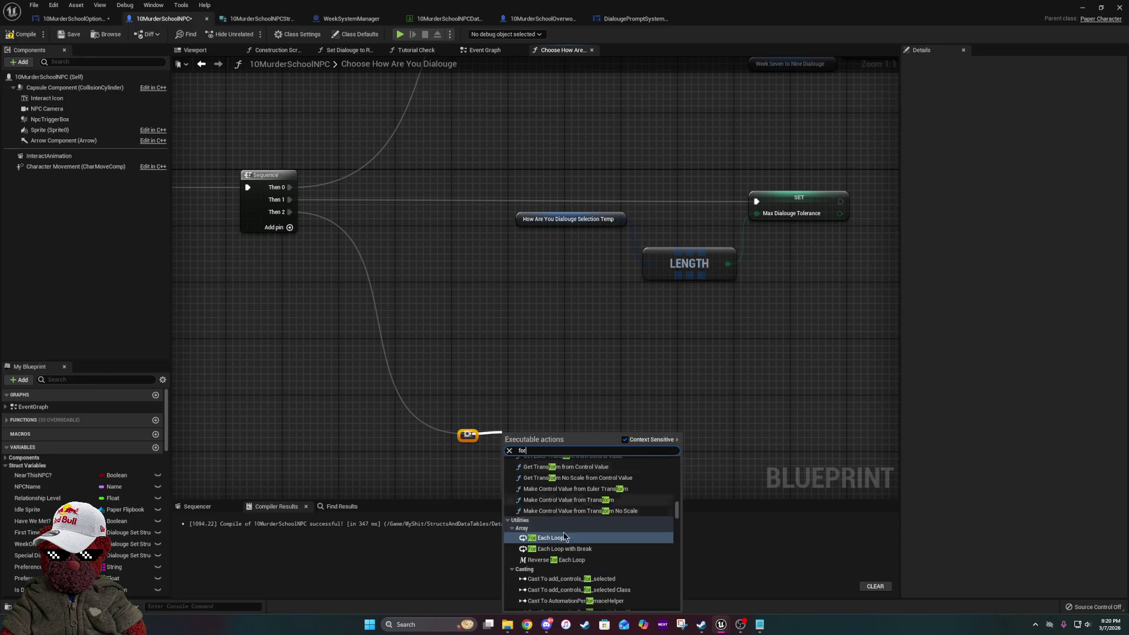
scroll(575, 543, down, 5)
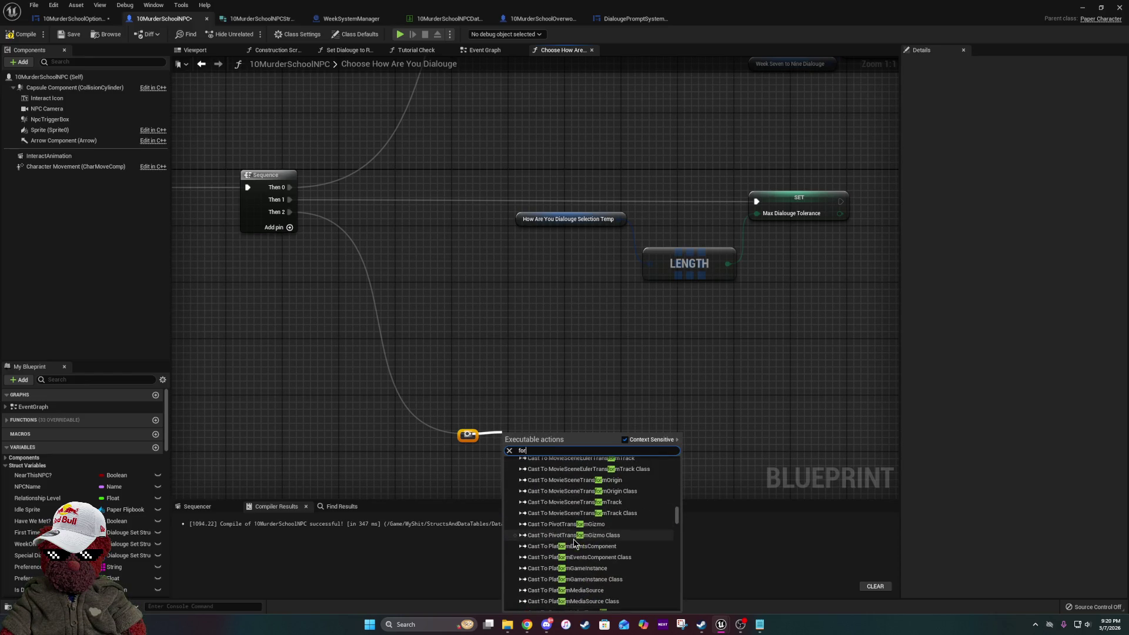
text( loop)
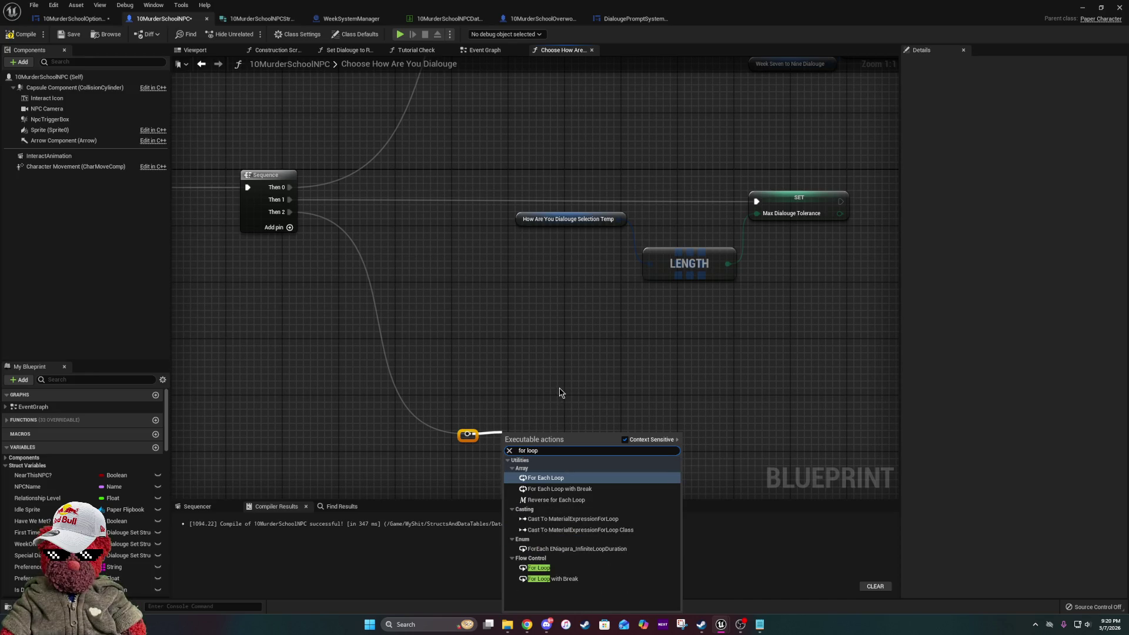
click(538, 568)
mouse_move(545, 439)
mouse_down()
mouse_move(564, 420)
mouse_move(573, 425)
mouse_up()
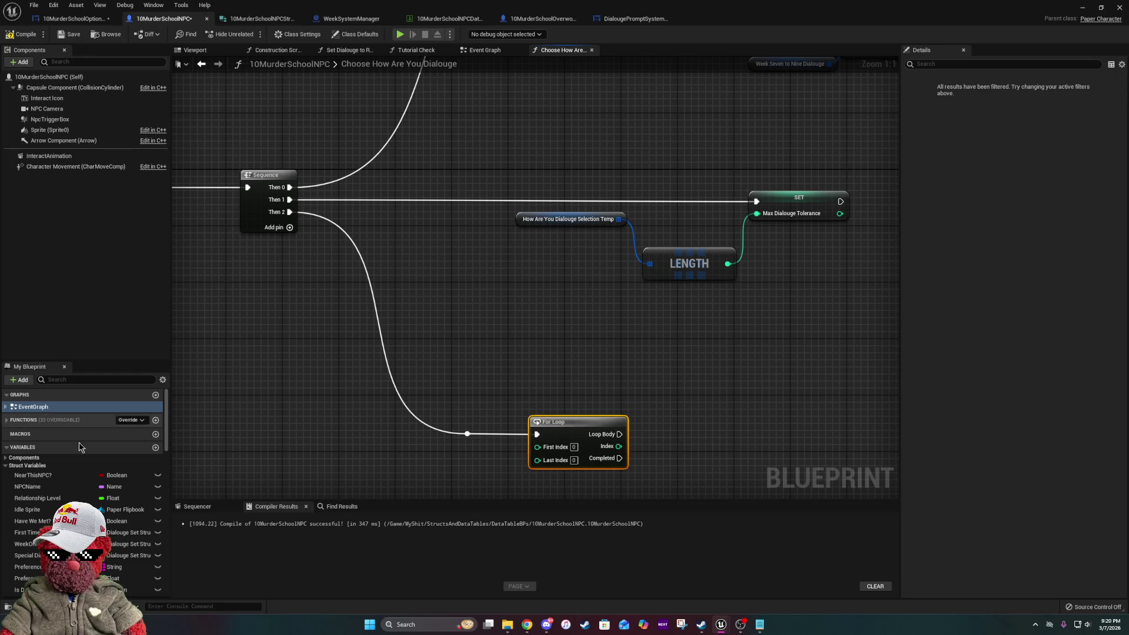
scroll(109, 532, down, 3)
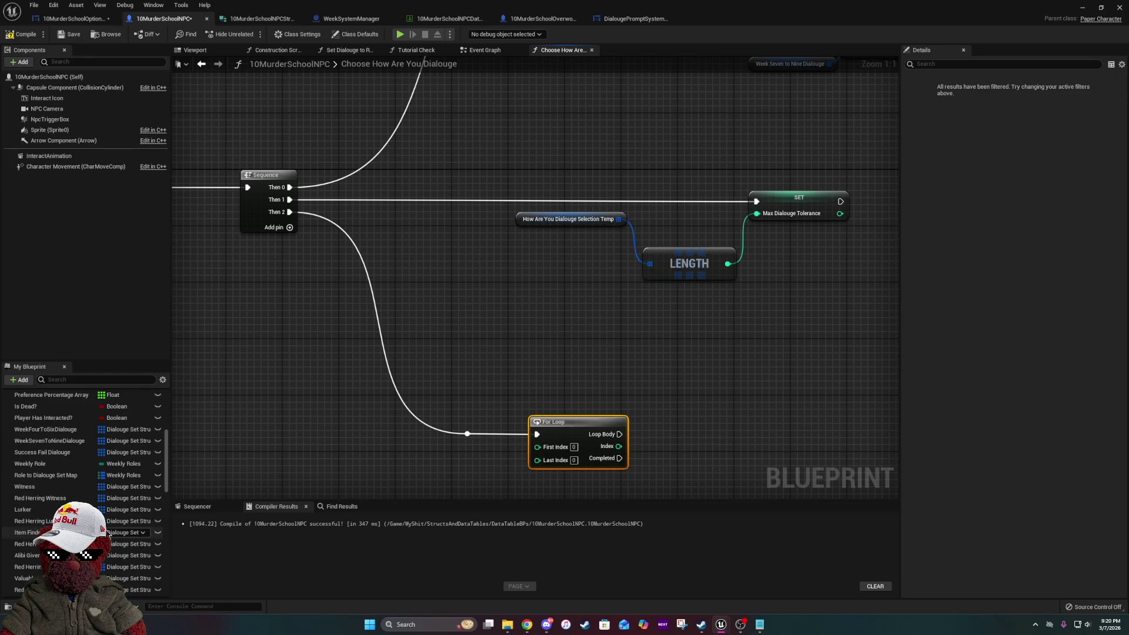
scroll(109, 534, up, 3)
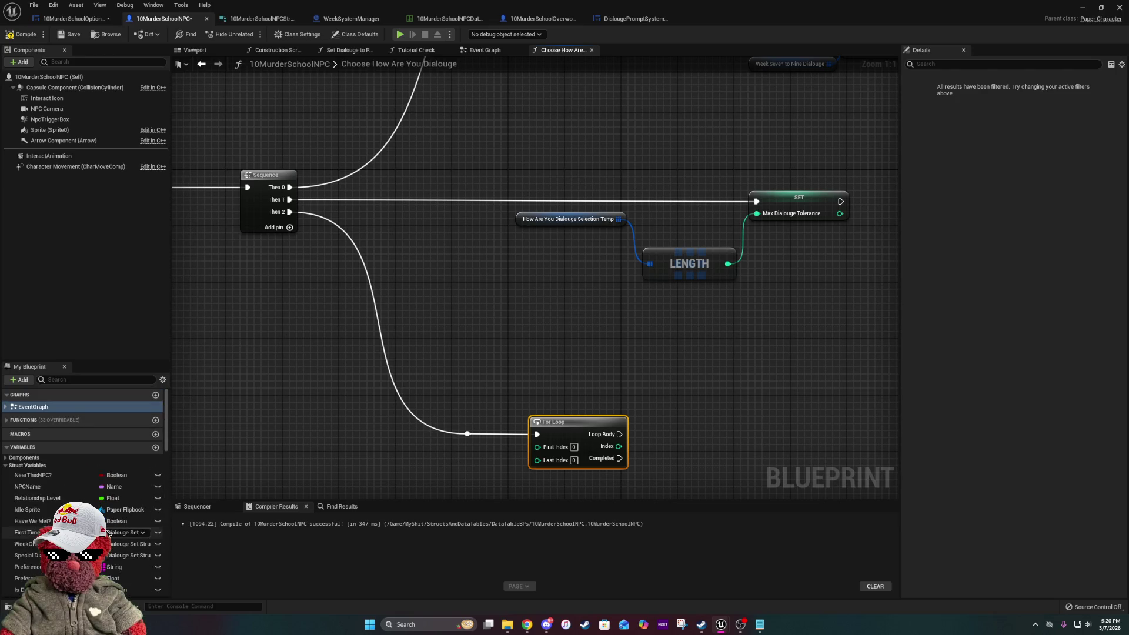
scroll(109, 532, down, 10)
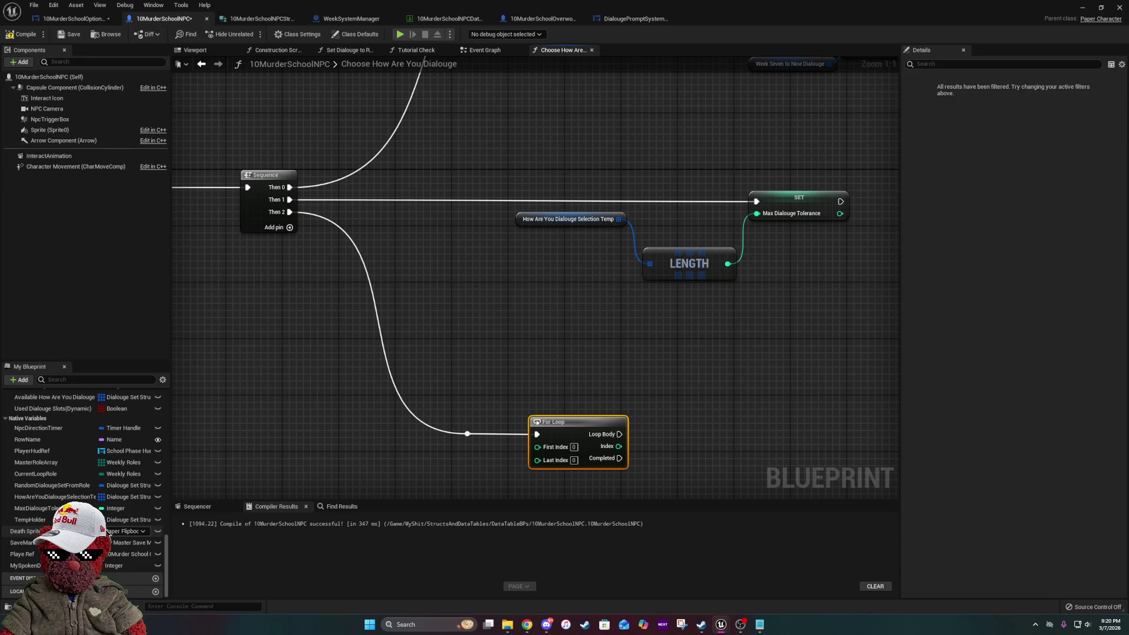
drag(65, 508, 541, 462)
- Place a Max Dialouge Tolerance getter wired to Last Index, discarding a trial MIN node
click(488, 487)
mouse_move(537, 345)
mouse_down()
mouse_move(474, 345)
mouse_move(527, 361)
mouse_up()
text(m)
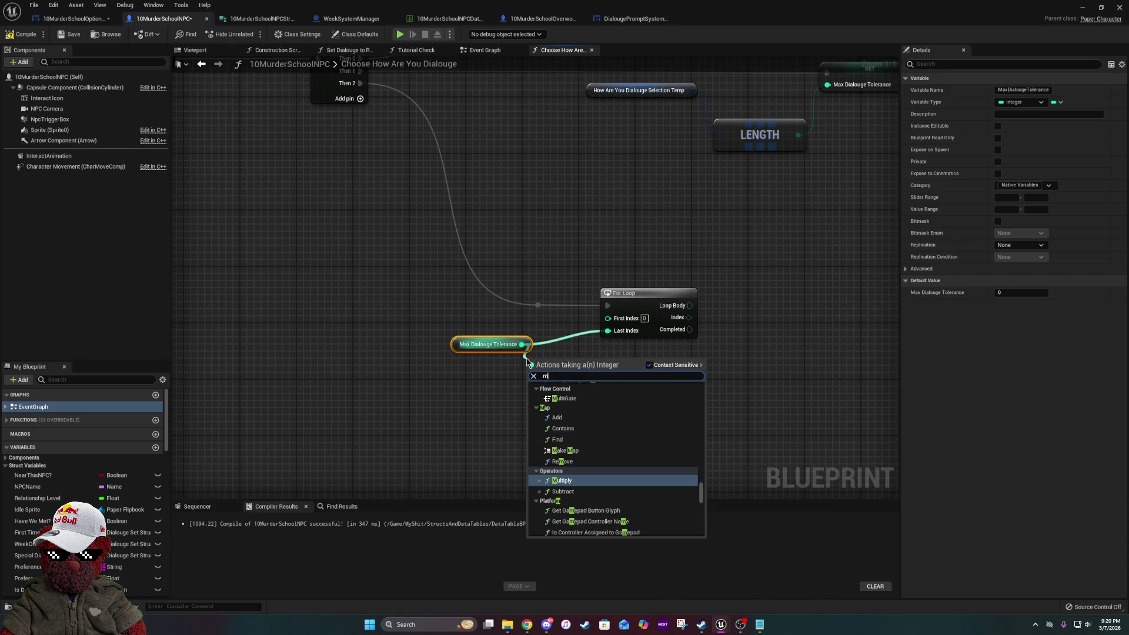
text(in)
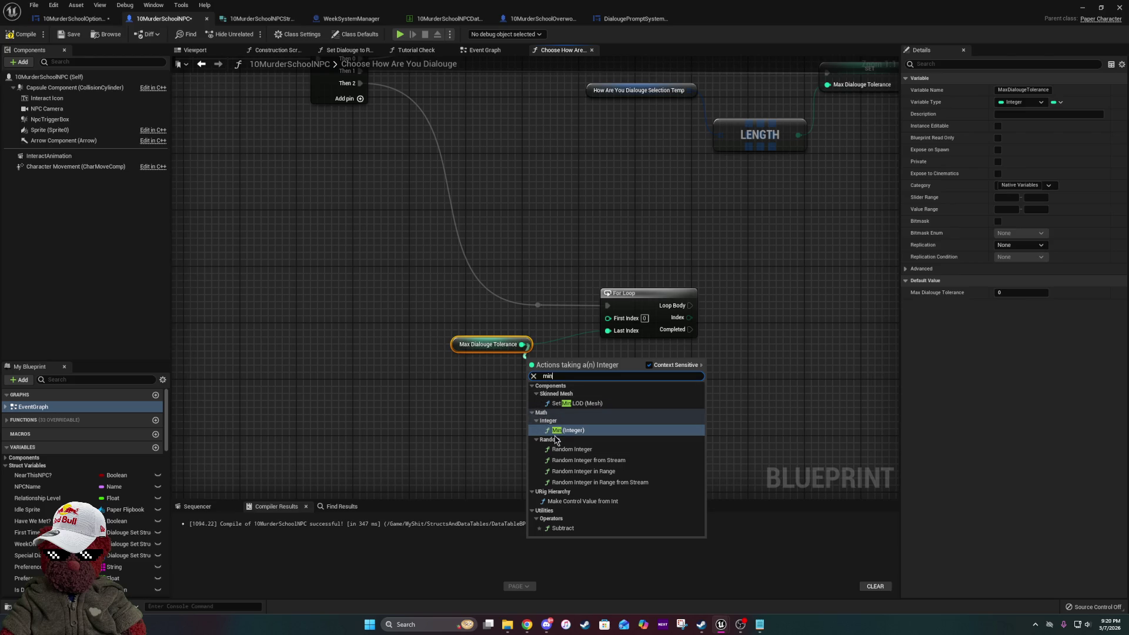
click(559, 431)
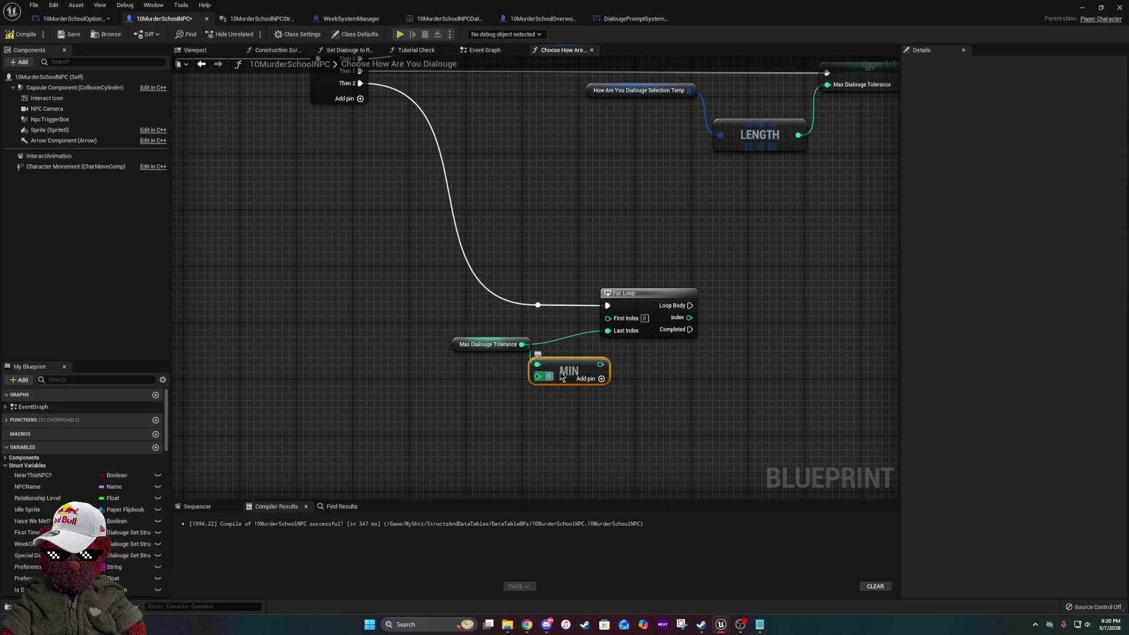
drag(558, 377, 582, 416)
drag(627, 382, 535, 458)
key(Delete)
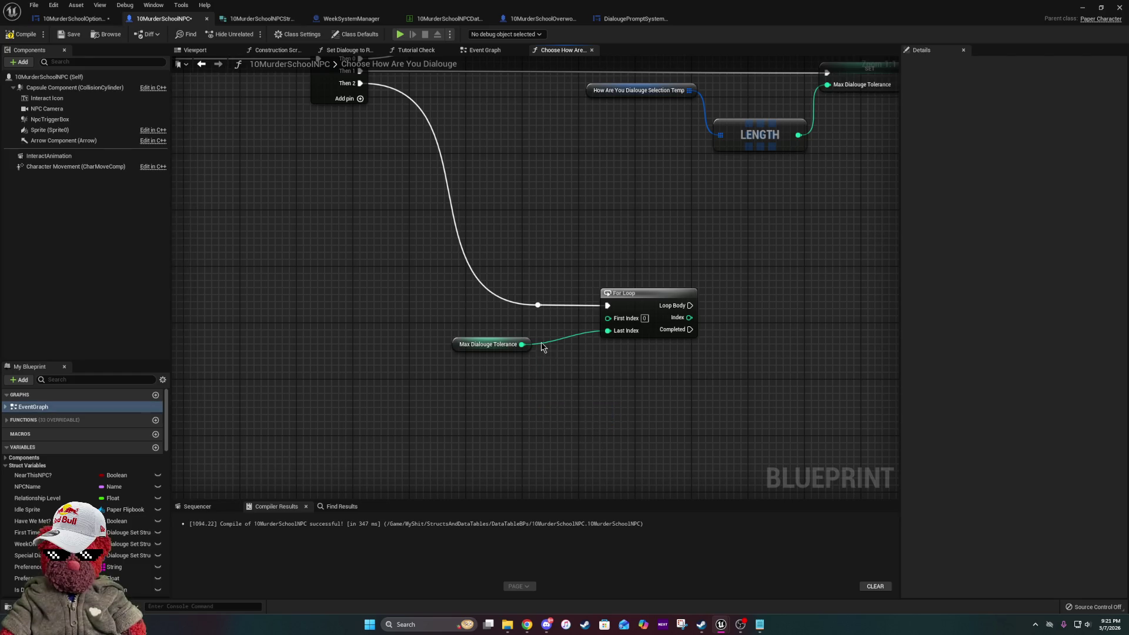
- Reroute the tolerance through a Subtract node whose result feeds the For Loop's Last Index
right_click(527, 351)
click(559, 371)
drag(522, 344, 536, 355)
text(sub)
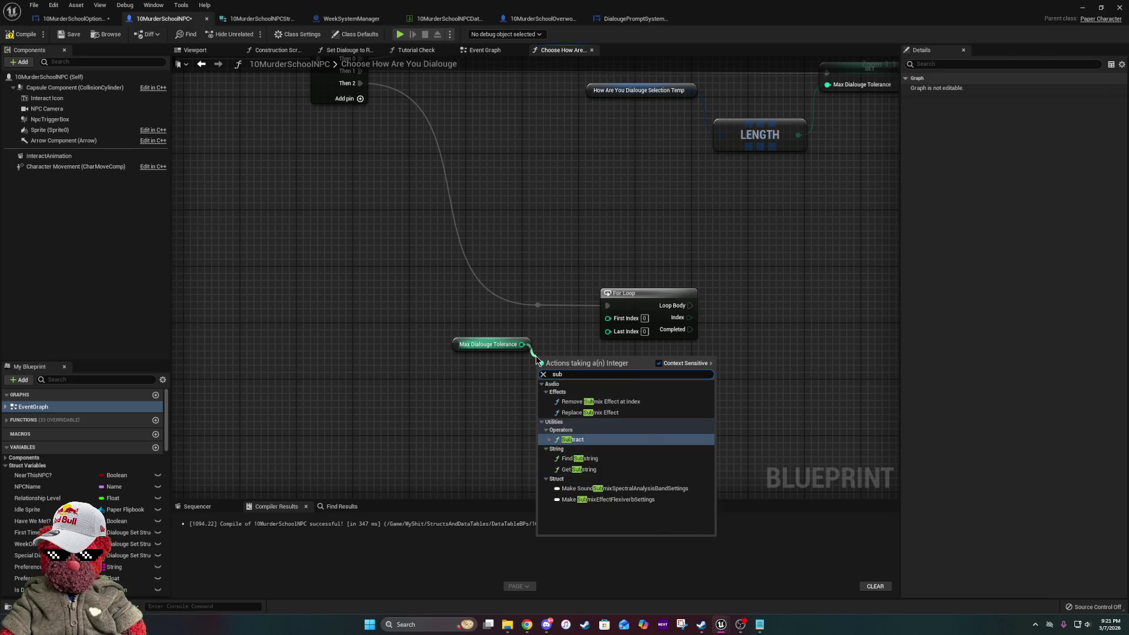
click(557, 441)
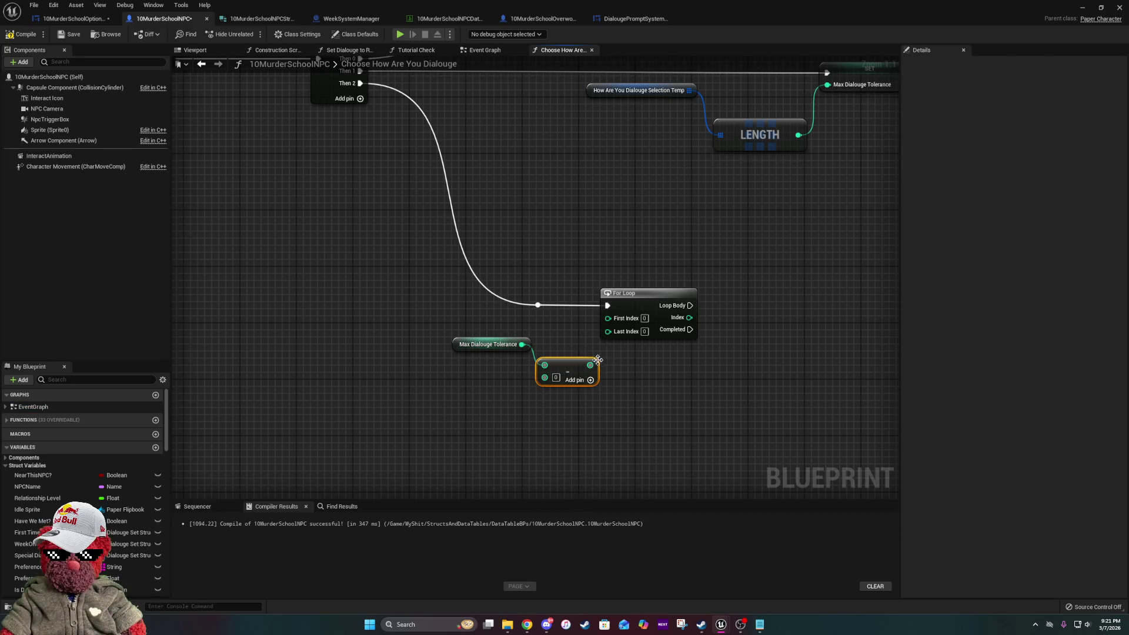
mouse_move(608, 331)
mouse_down()
mouse_move(598, 363)
mouse_move(449, 411)
mouse_up()
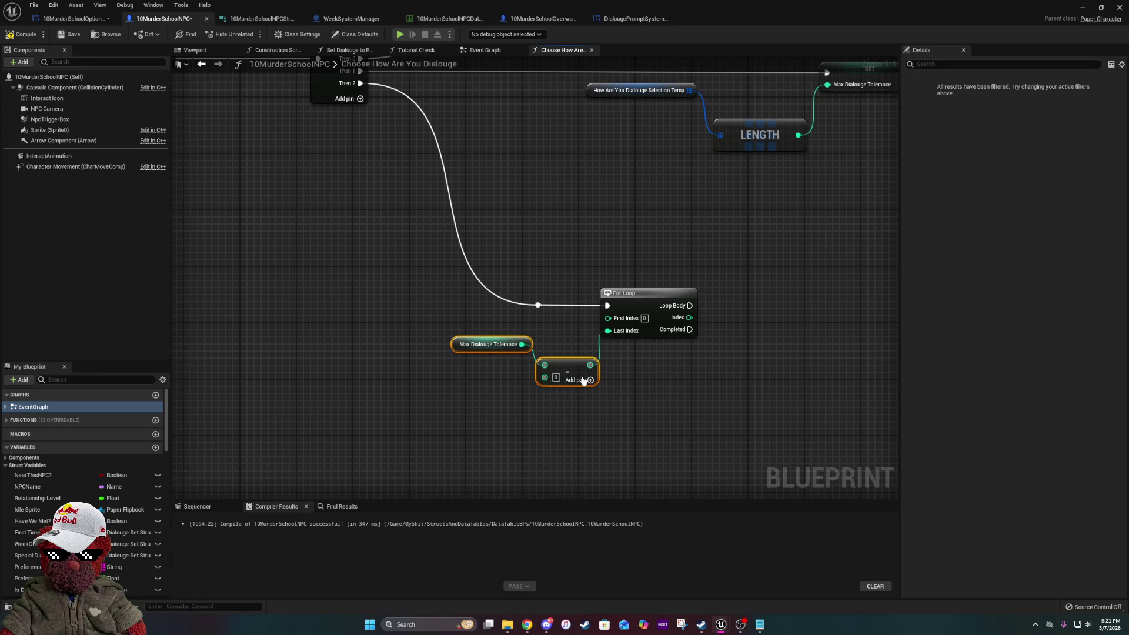
drag(576, 372, 563, 365)
click(683, 370)
drag(685, 368, 500, 412)
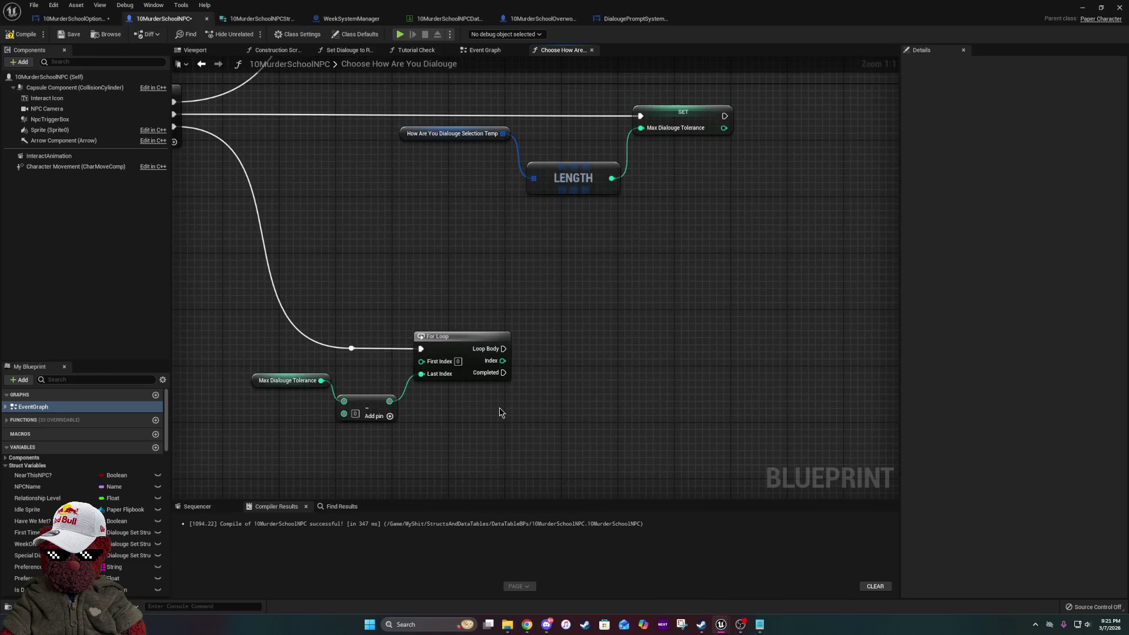
- Set the Subtract node's second value to 1 and drop a My Spoken Dialouge Map getter in
click(355, 413)
text(1)
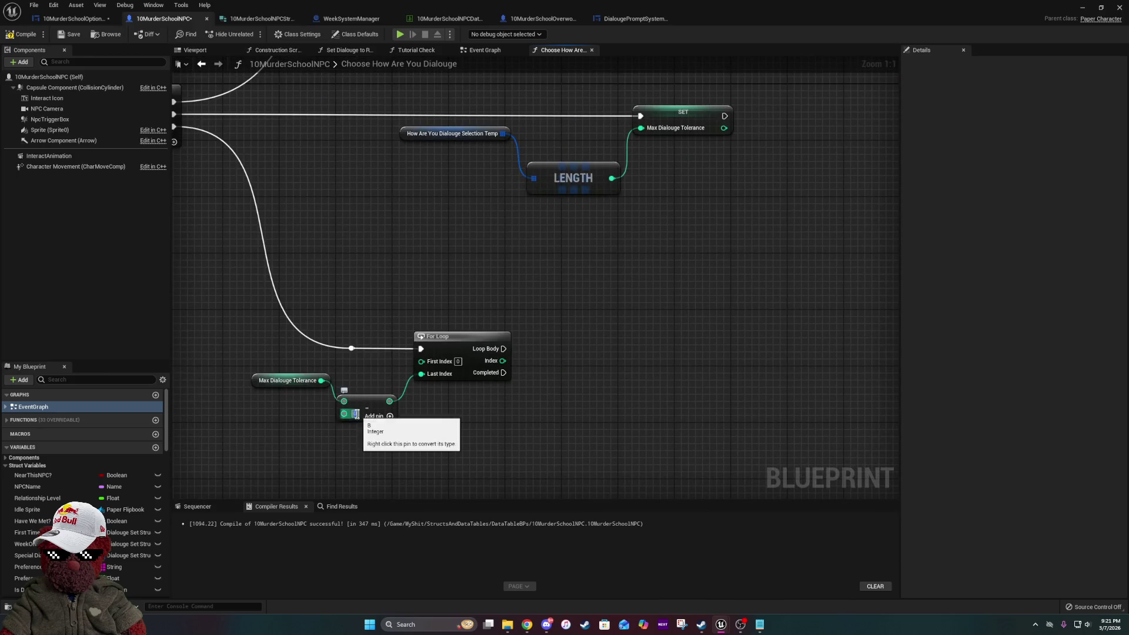
click(722, 401)
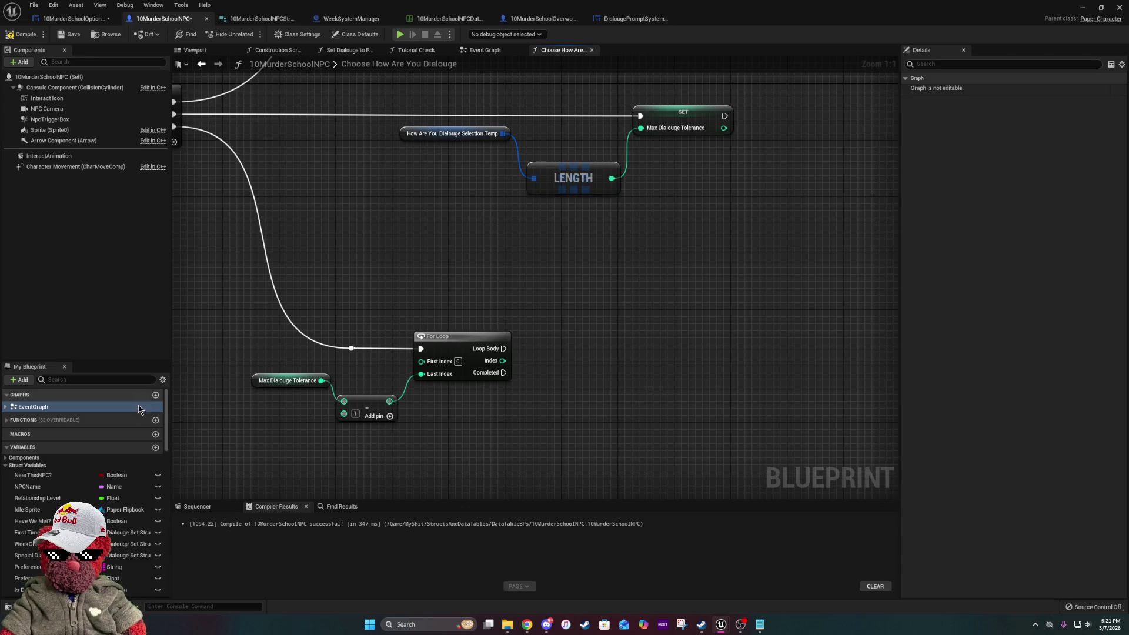
scroll(141, 407, down, 10)
mouse_move(24, 565)
mouse_down()
mouse_move(612, 338)
mouse_move(566, 308)
mouse_up()
- Place a My Spoken Dialouge Map getter and wire it into a new map Add node
click(609, 318)
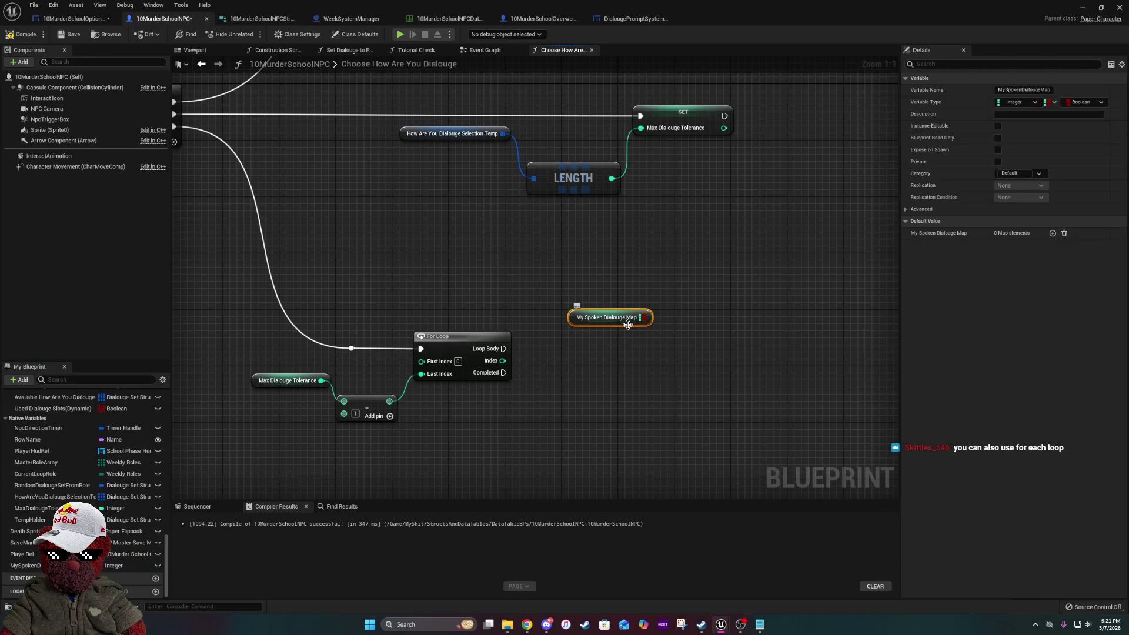
drag(643, 317, 671, 340)
text(add)
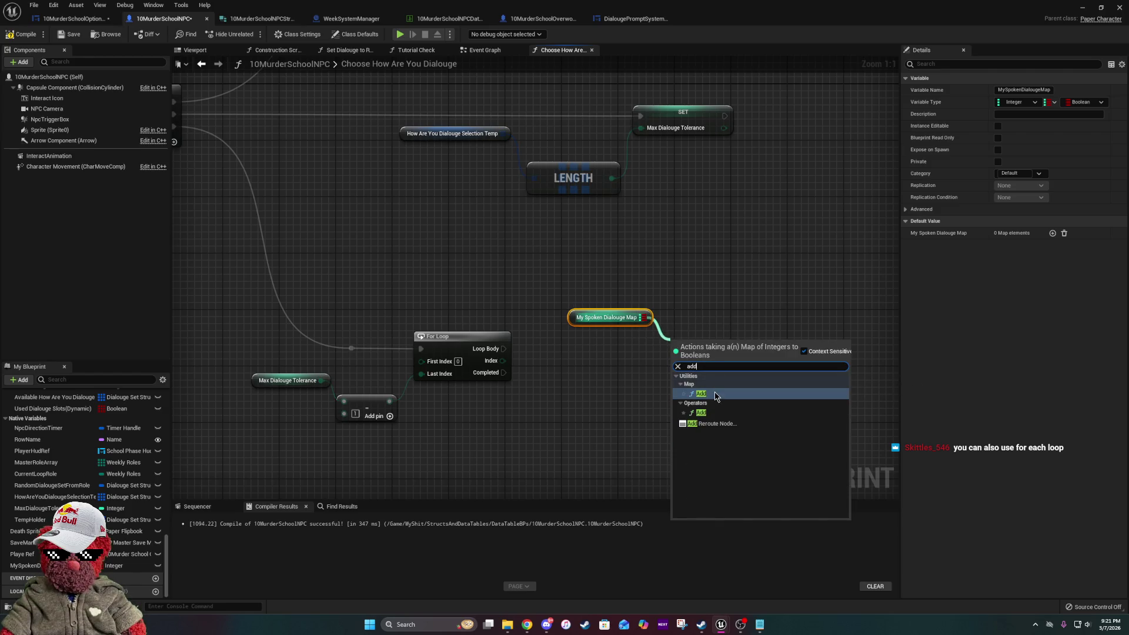
click(715, 393)
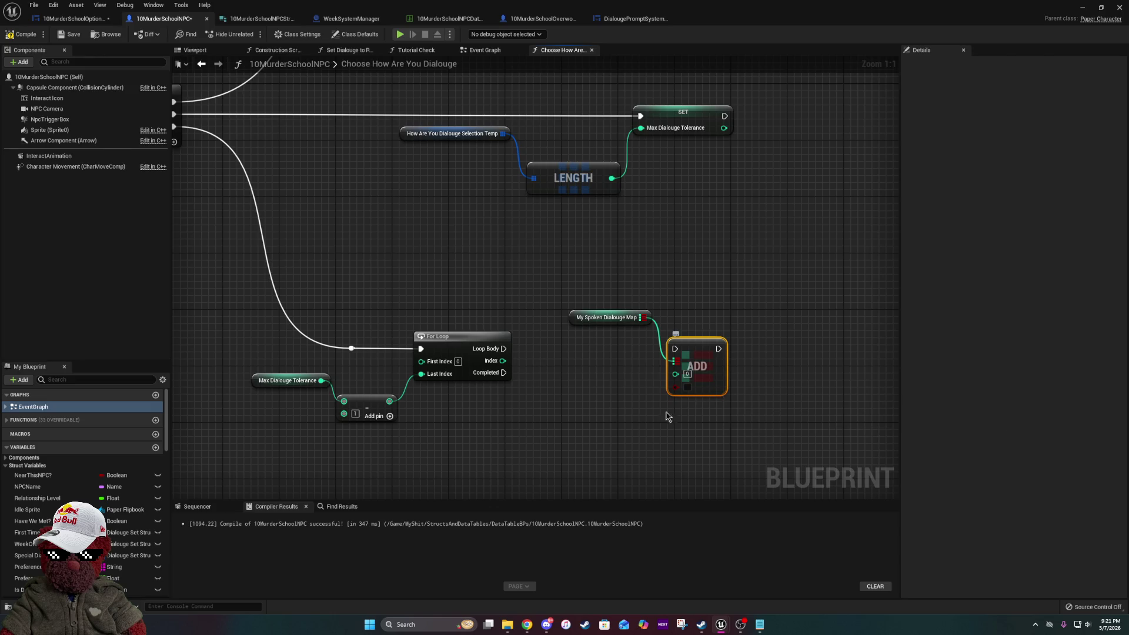
drag(321, 380, 406, 286)
- Add an unconnected For Each Loop node just above the existing For Loop
text(for)
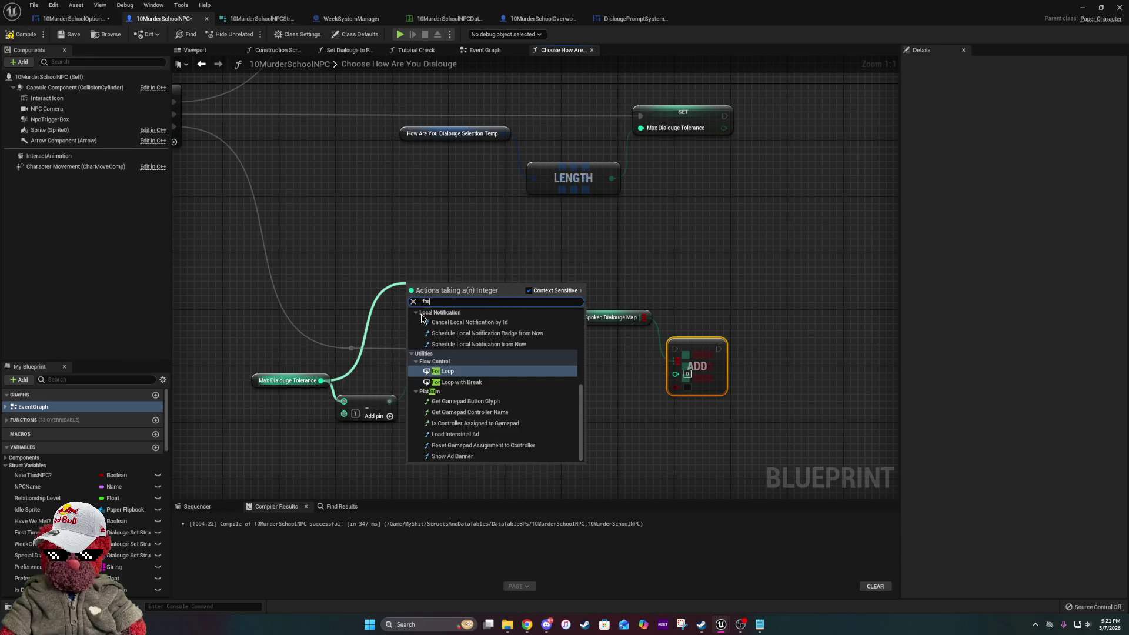
text( loop)
click(452, 328)
right_click(422, 268)
text(for eaa)
key(BackSpace)
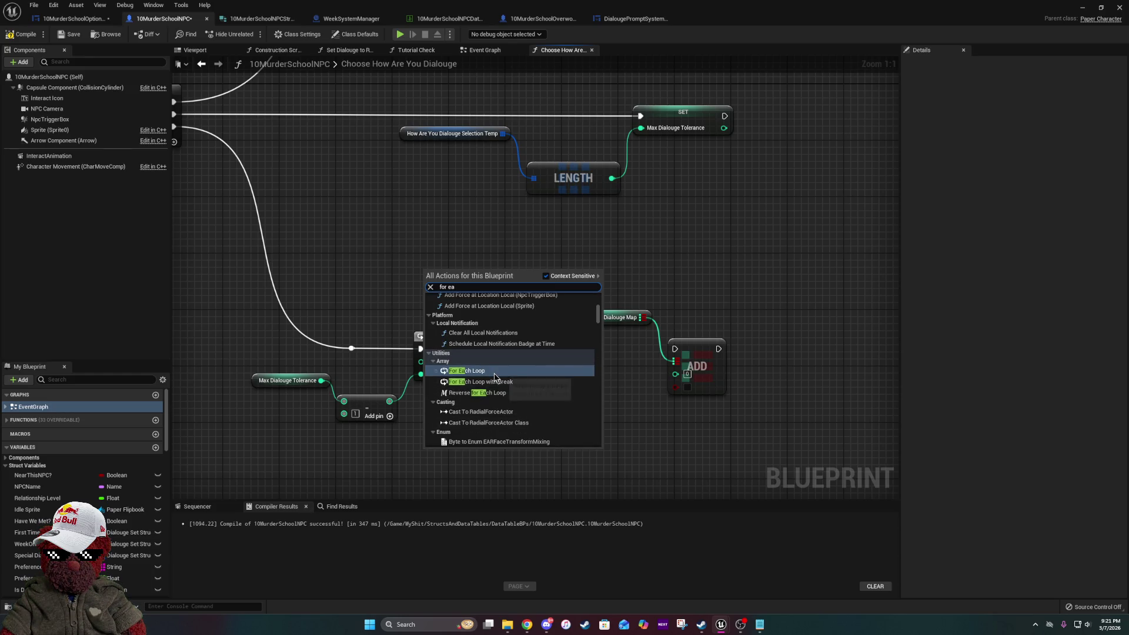
click(473, 371)
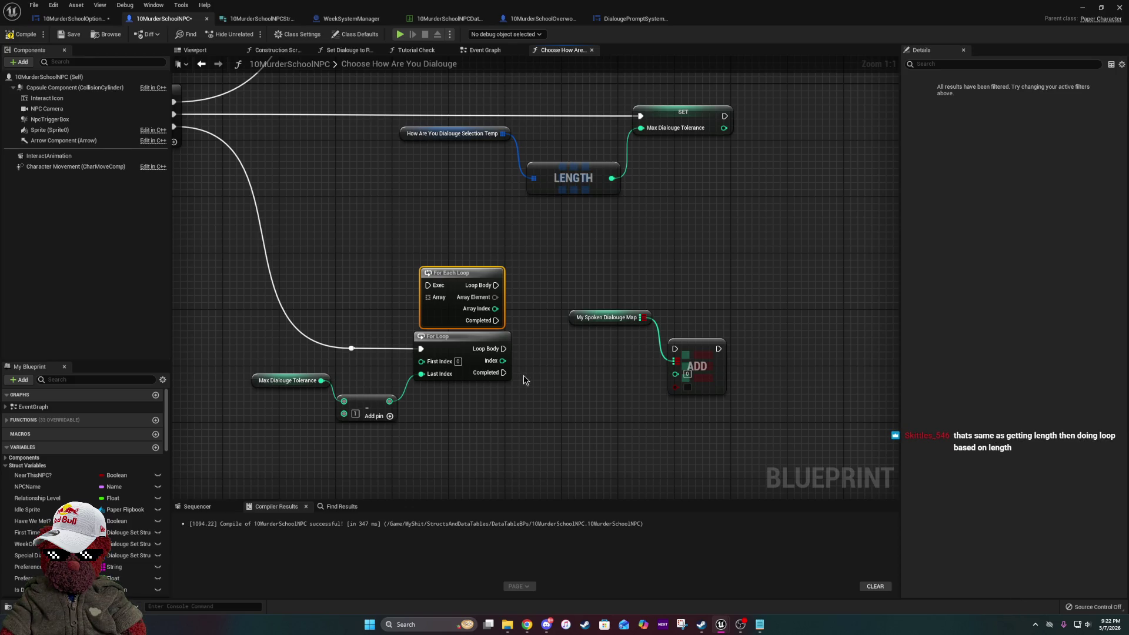
drag(538, 369, 280, 448)
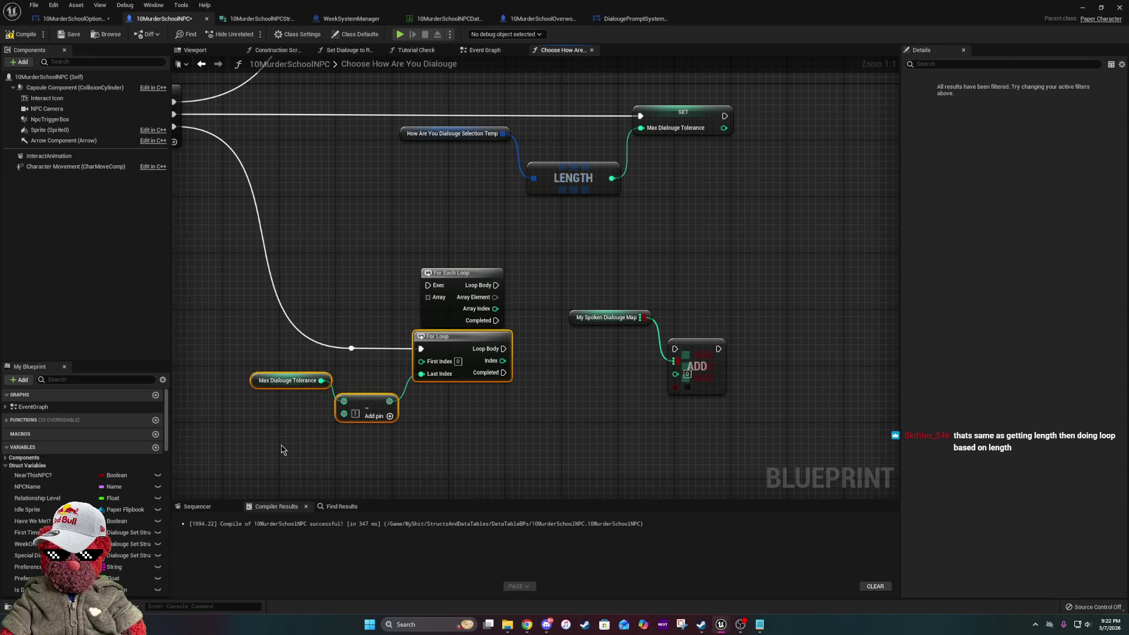
- Delete the old For Loop and index math, wiring Loop Body and Array Index into the map ADD
key(Delete)
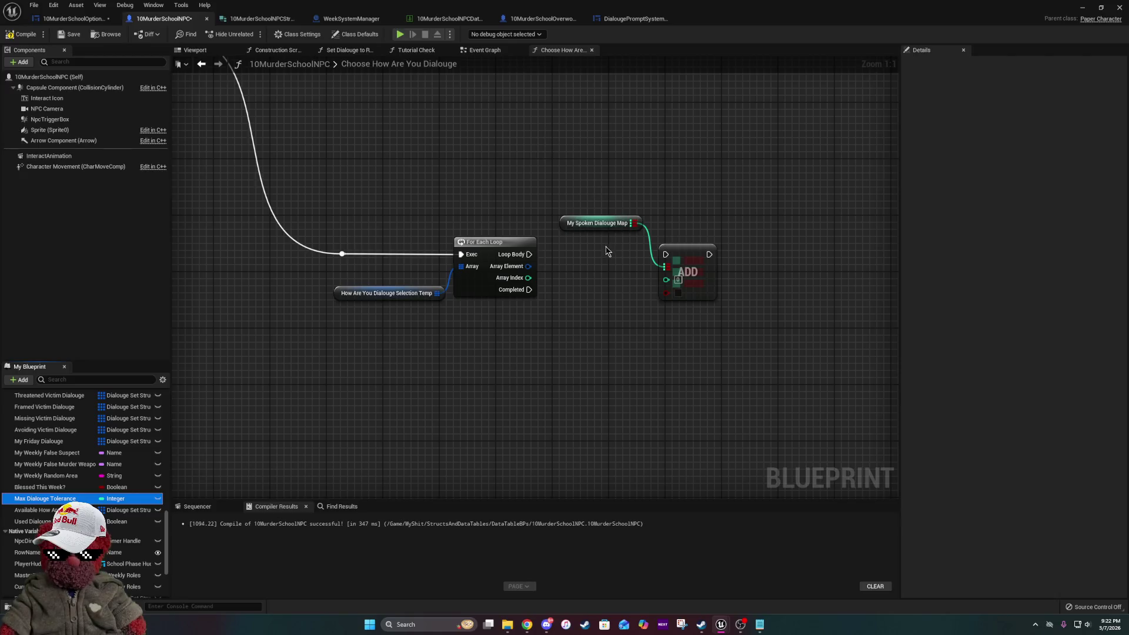
mouse_move(385, 298)
mouse_down()
mouse_move(534, 304)
mouse_move(521, 299)
mouse_up()
drag(383, 322, 521, 323)
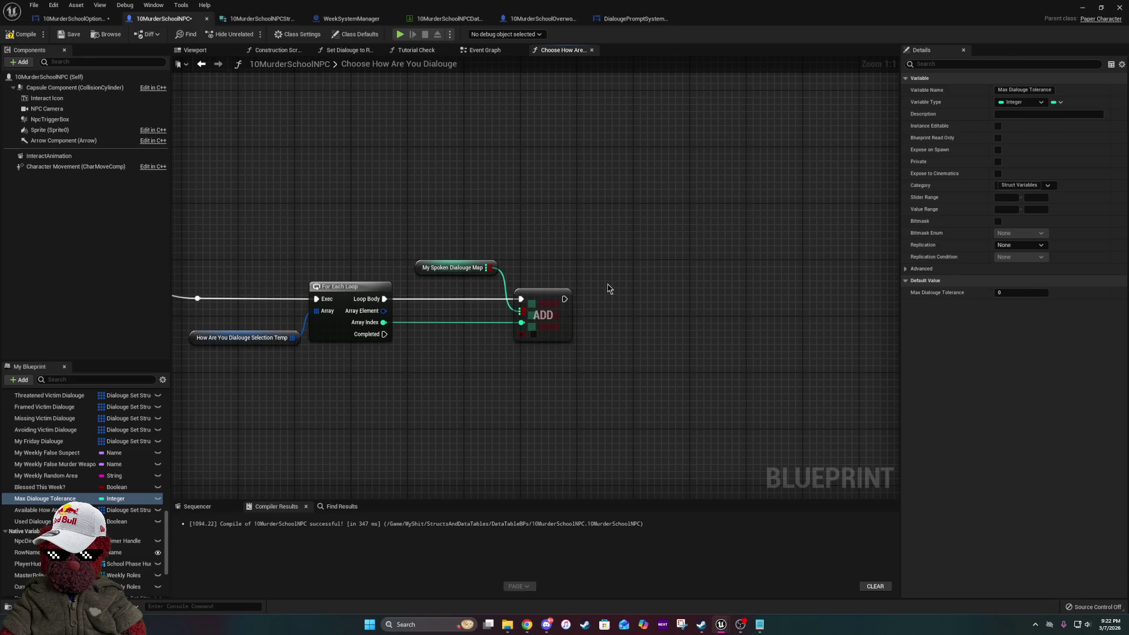
key(alt+Tab)
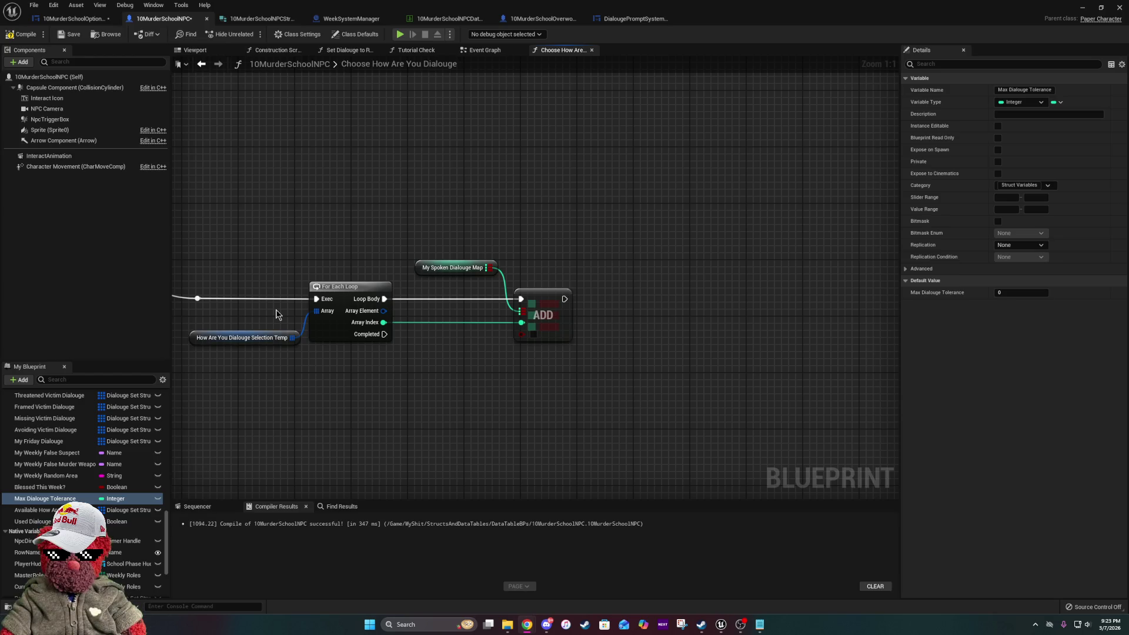
mouse_move(260, 257)
mouse_down()
mouse_move(372, 403)
mouse_move(421, 416)
mouse_move(286, 227)
mouse_up()
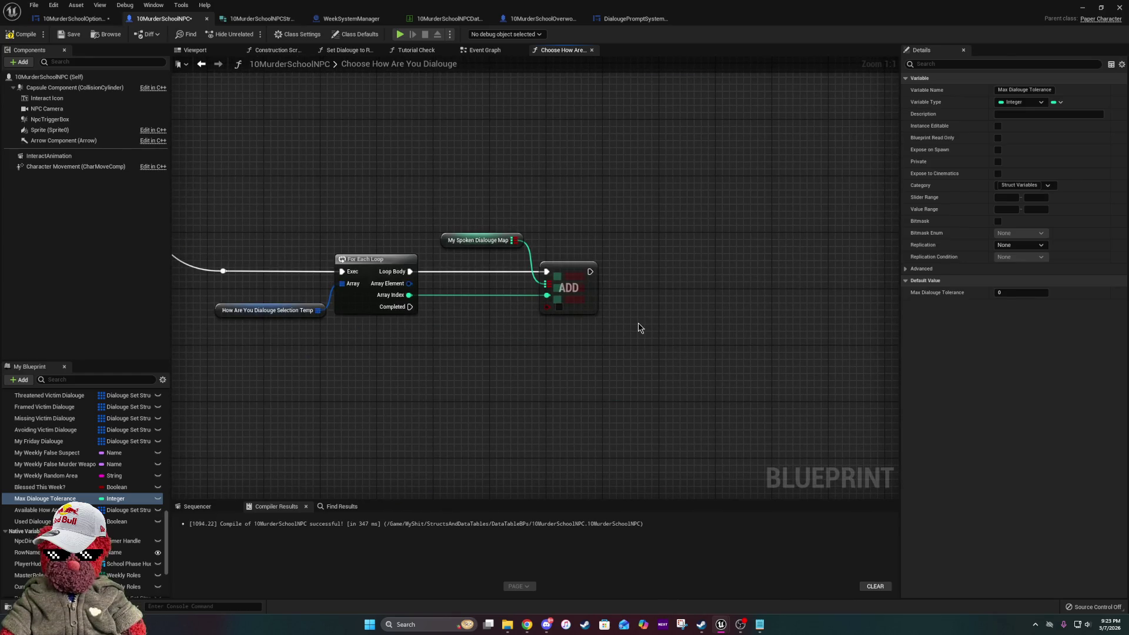
scroll(640, 328, down, 3)
scroll(641, 328, down, 2)
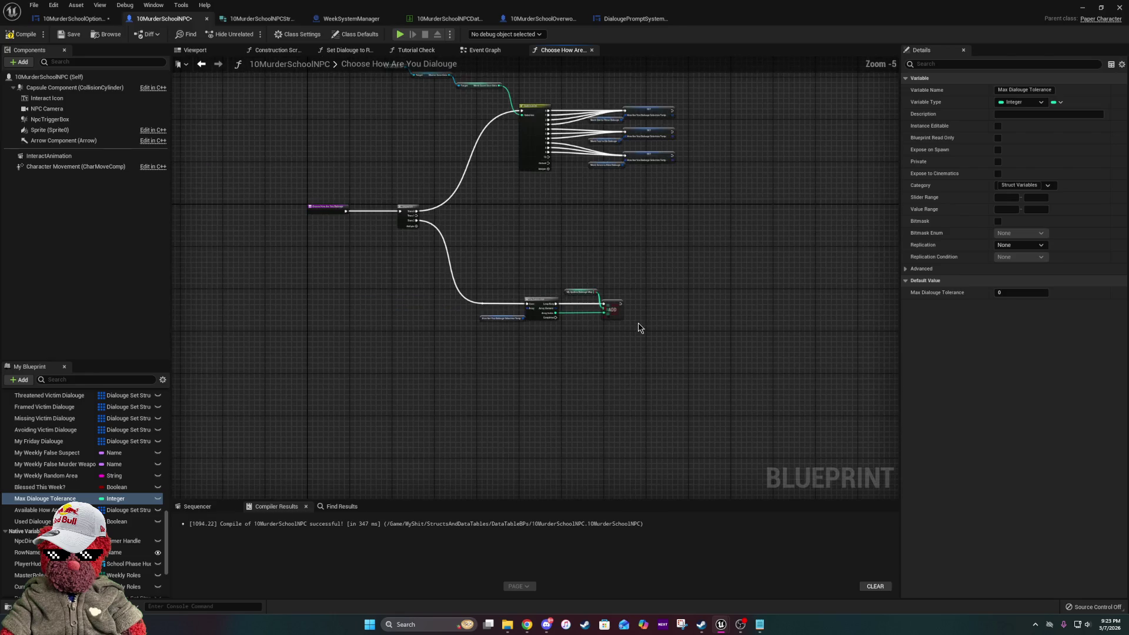
scroll(641, 327, up, 3)
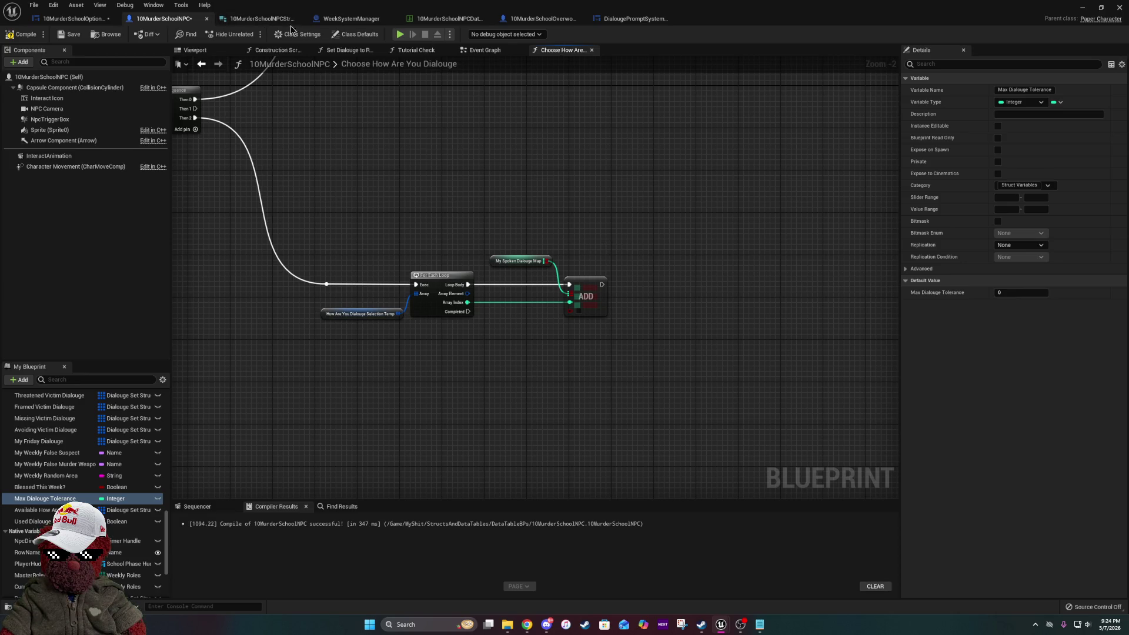
- Look over DialougePromptSystem_UI's function graph, then show the 10MurderSchoolOverworldCharacter Event Graph
click(649, 23)
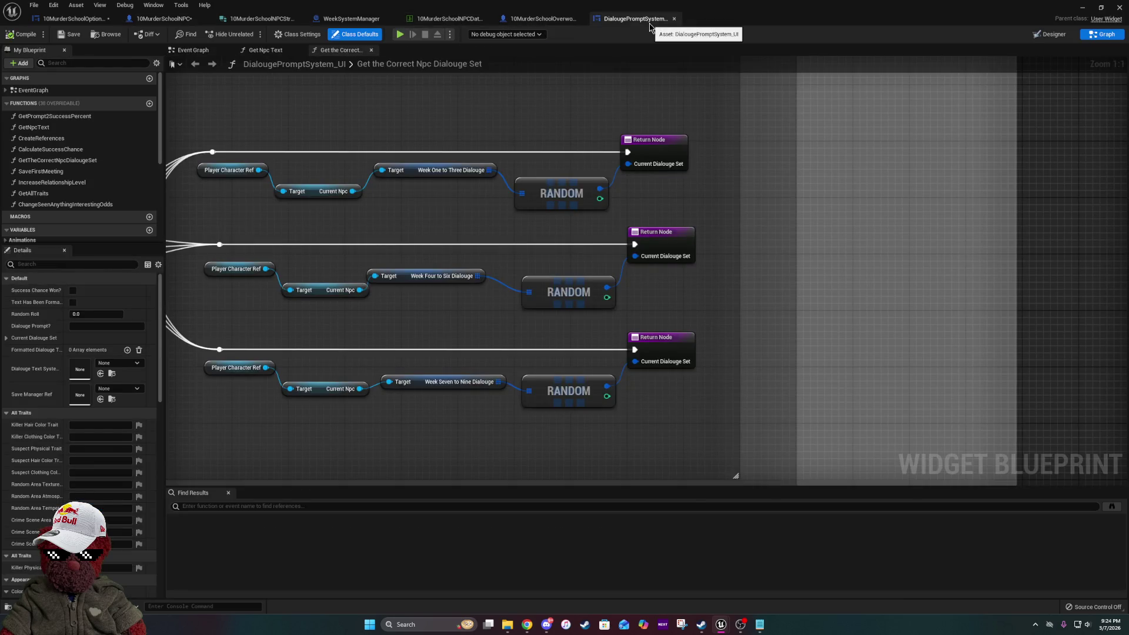
mouse_move(342, 267)
mouse_down()
mouse_move(577, 270)
mouse_move(283, 286)
mouse_up()
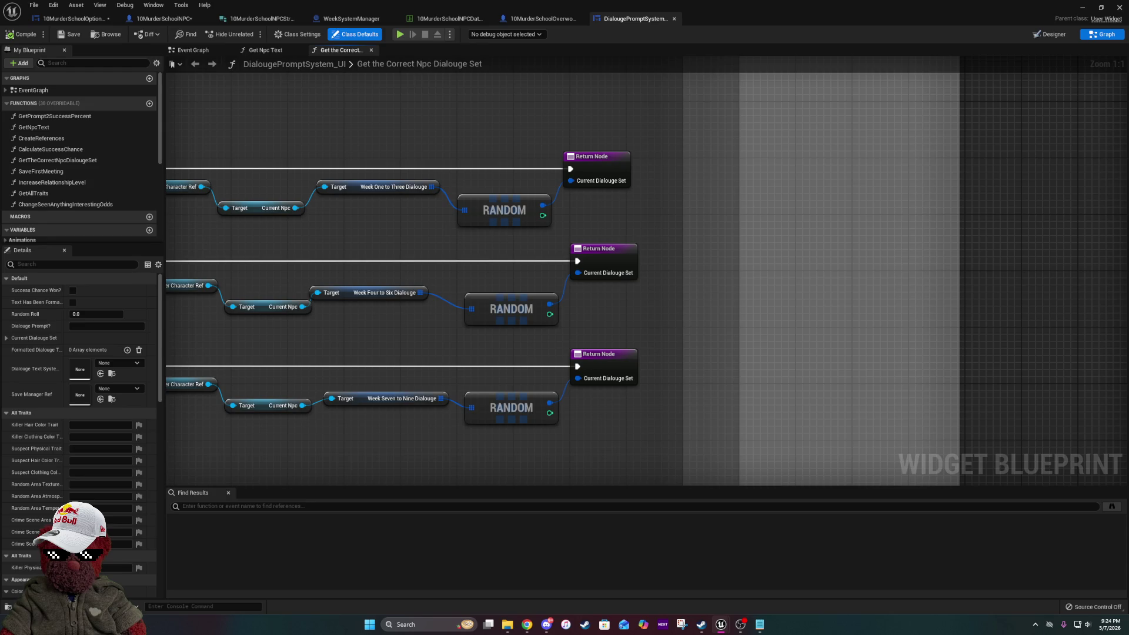
drag(525, 210, 676, 210)
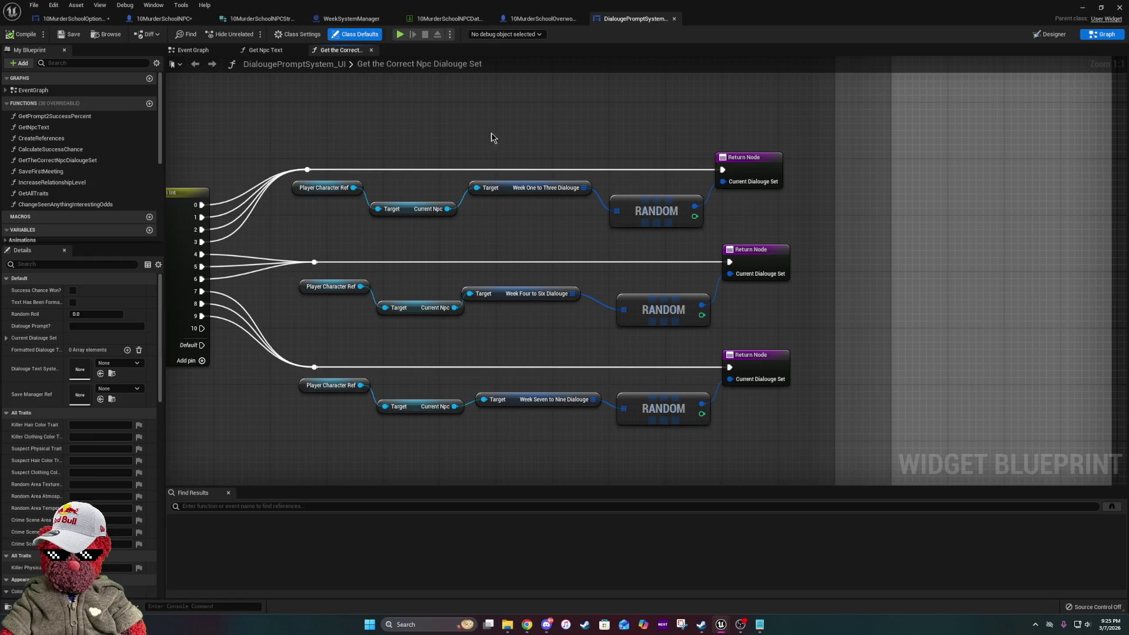
click(541, 18)
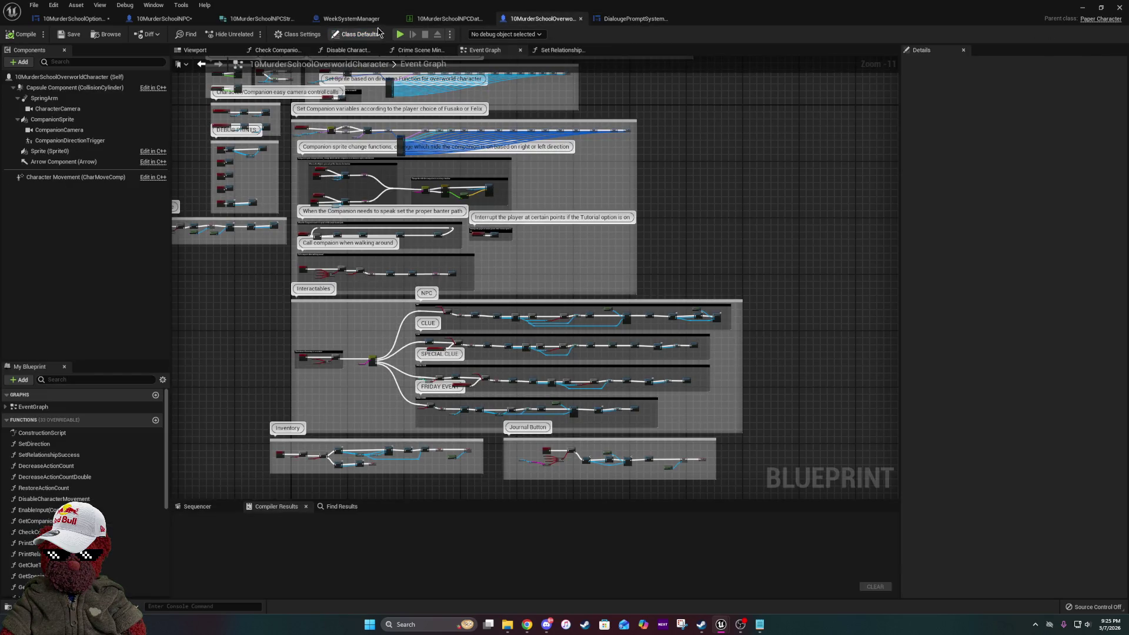
- Go back to the 10MurderSchoolNPC blueprint's Choose How Are You Dialouge graph
click(172, 16)
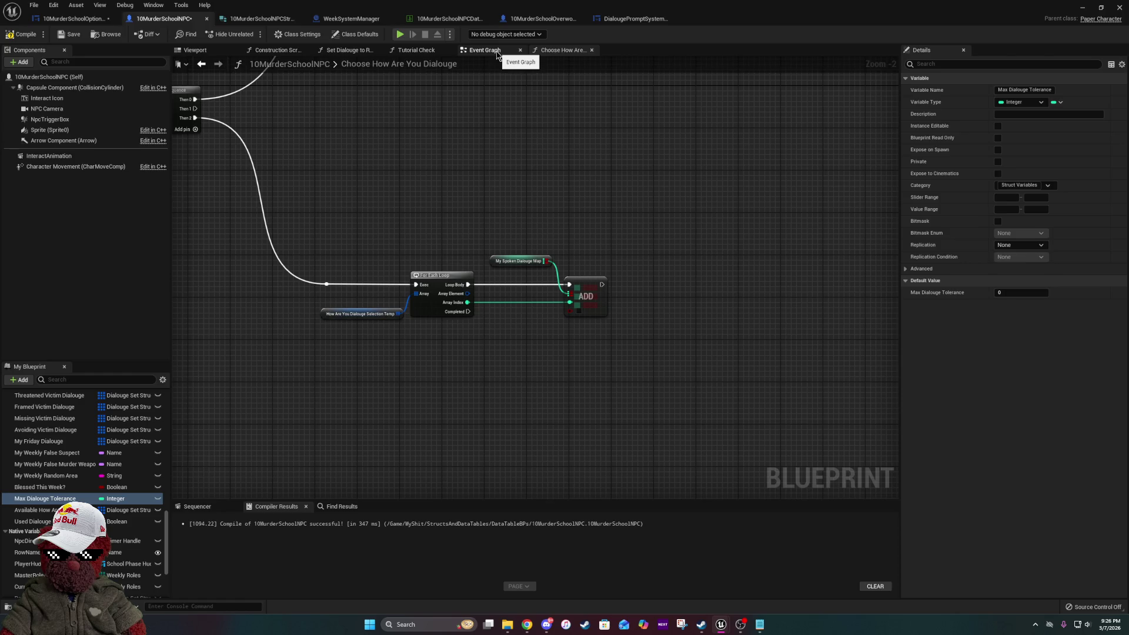
- Compile the 10MurderSchoolNPC Blueprint
click(613, 192)
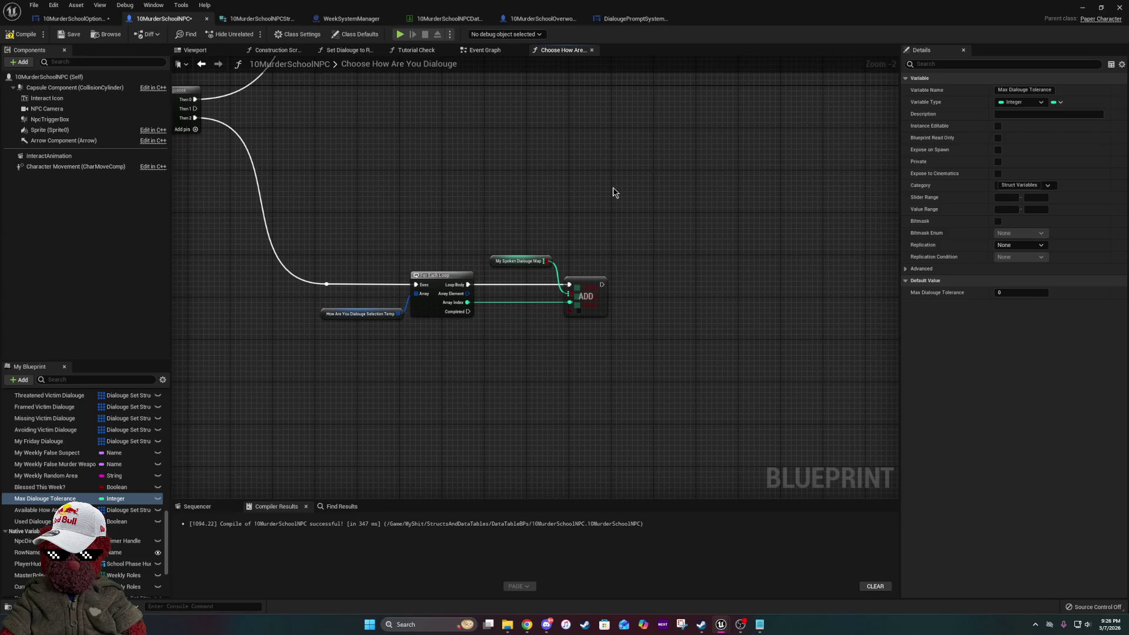
click(21, 32)
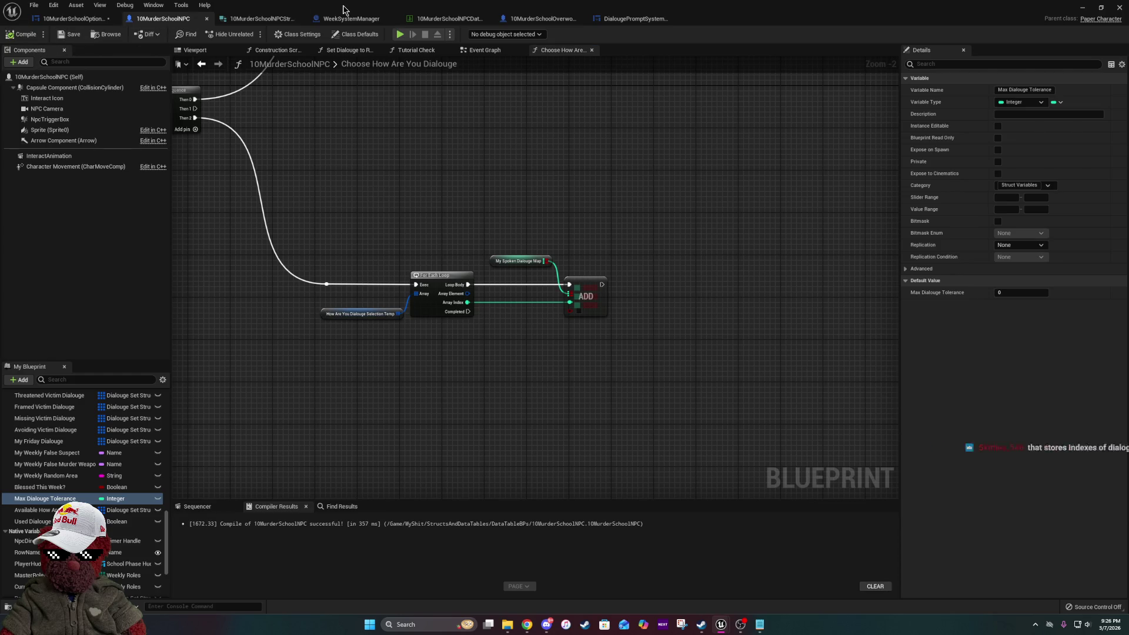
- Bring the level editor forward with the Content Browser showing the MyShit folder
key(alt+Tab)
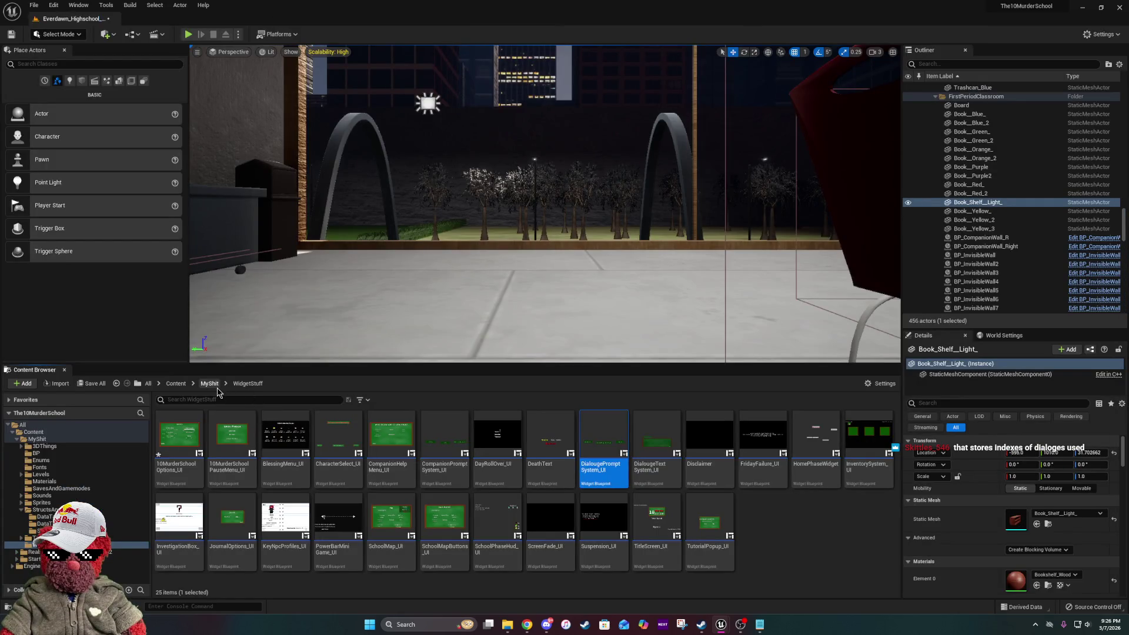
click(210, 384)
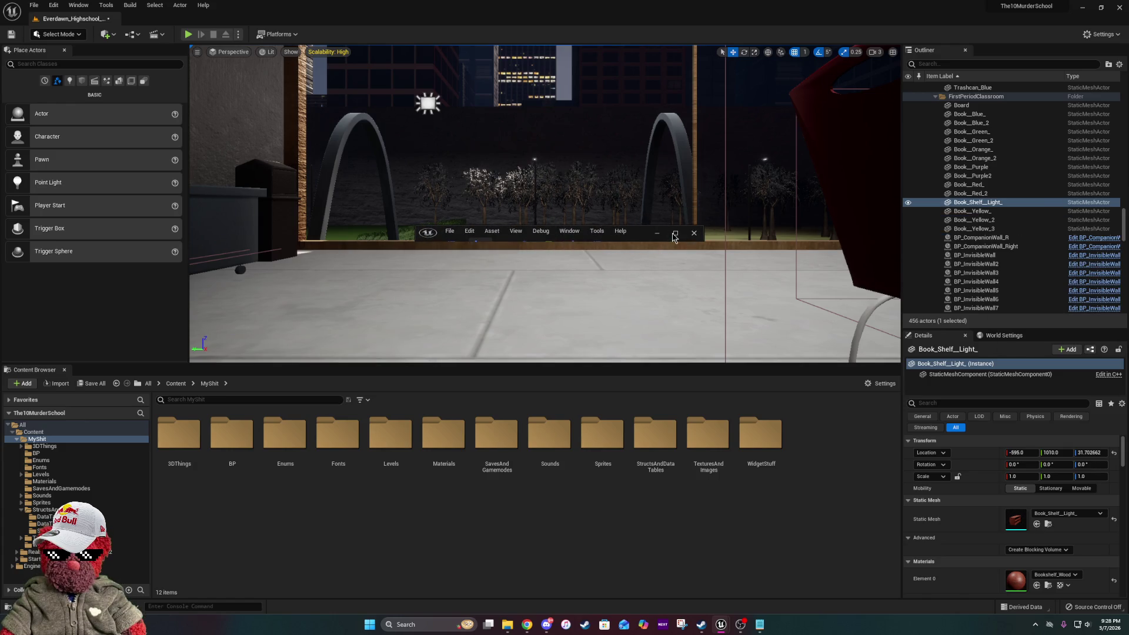
click(675, 233)
mouse_move(371, 349)
mouse_down()
mouse_move(418, 320)
mouse_move(480, 231)
mouse_up()
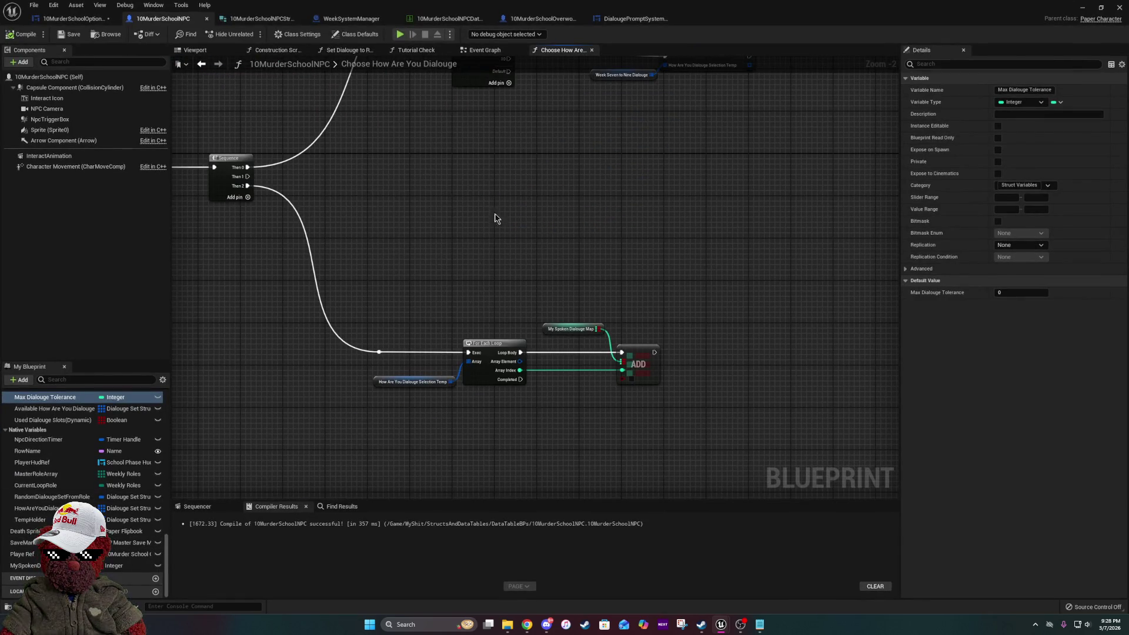
drag(534, 10, 1128, 11)
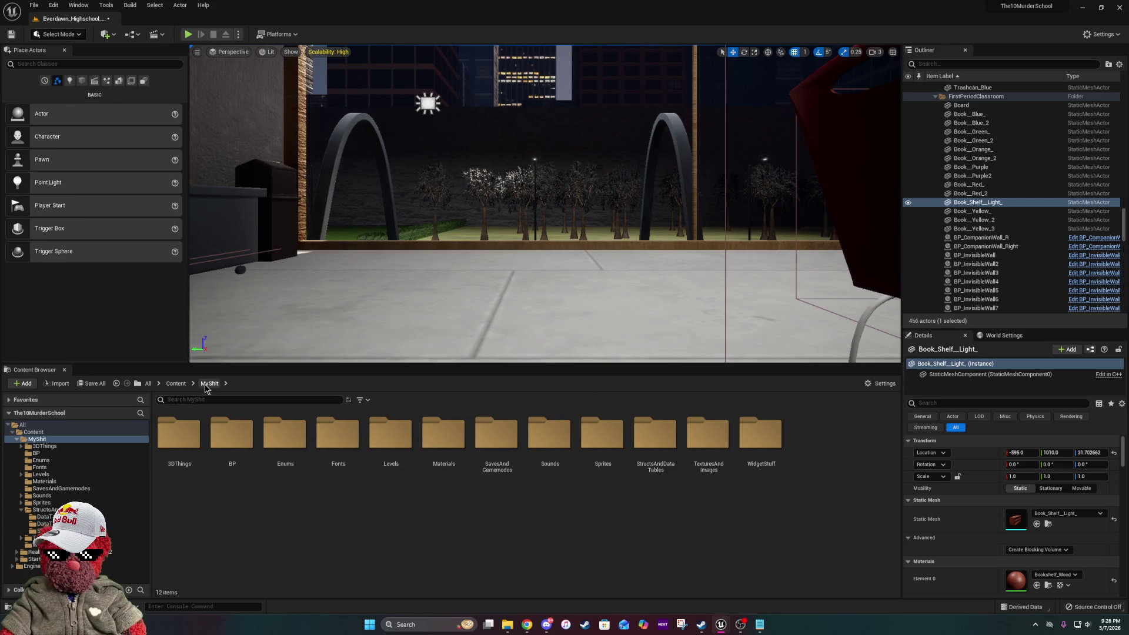
- Browse Content > MyShit > SavesAndGamemodes and select 10MurderSchool SaveData
click(172, 385)
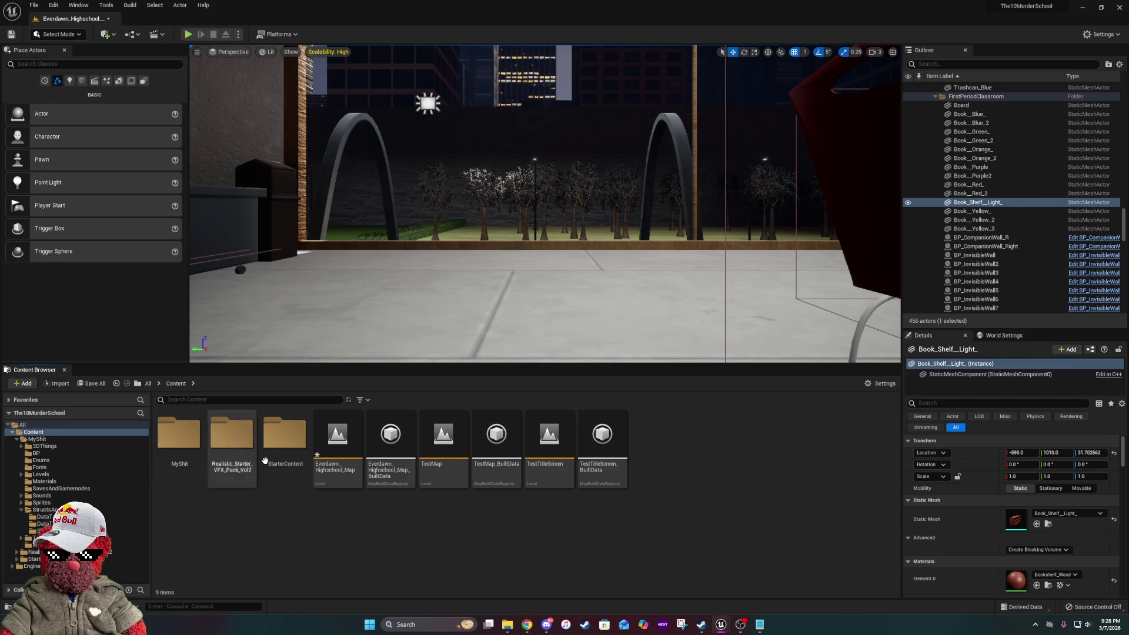
double_click(190, 460)
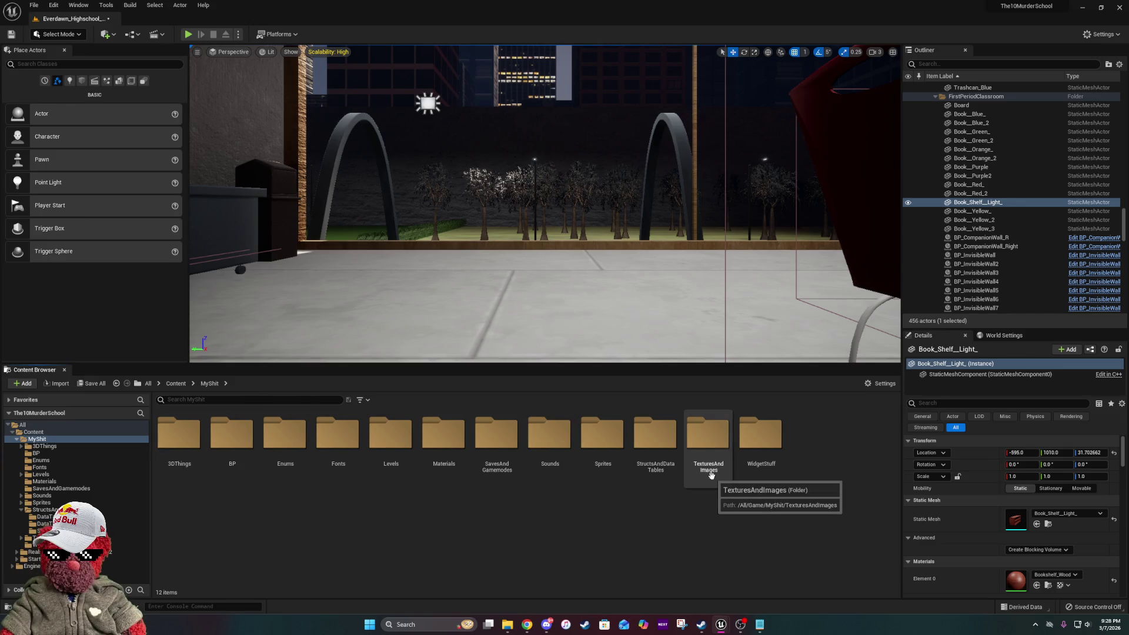
double_click(495, 450)
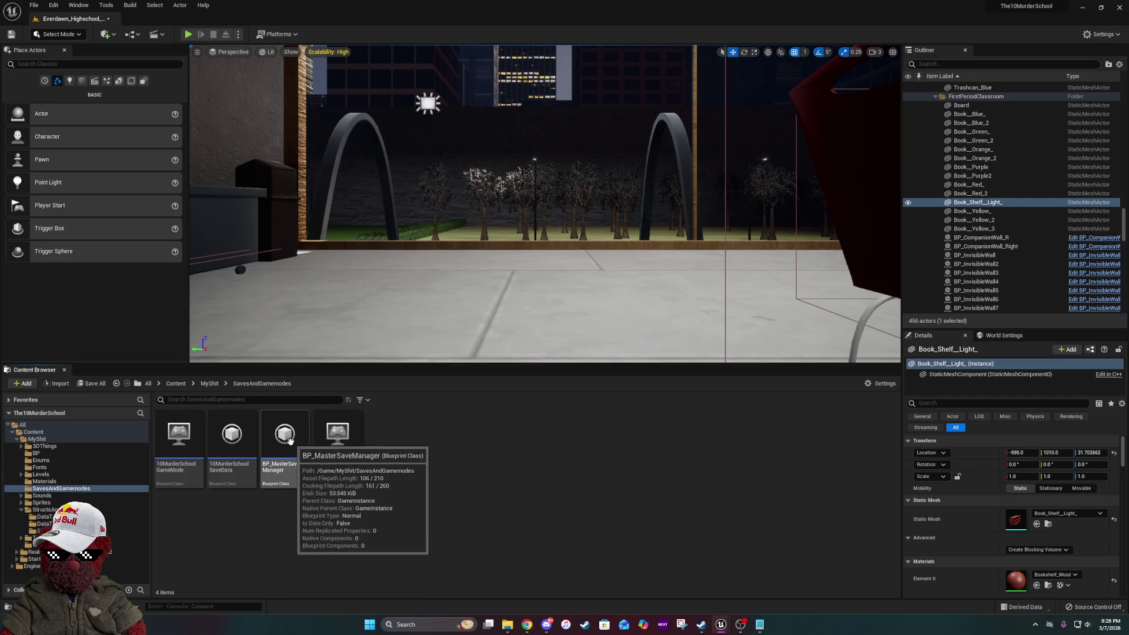
click(232, 438)
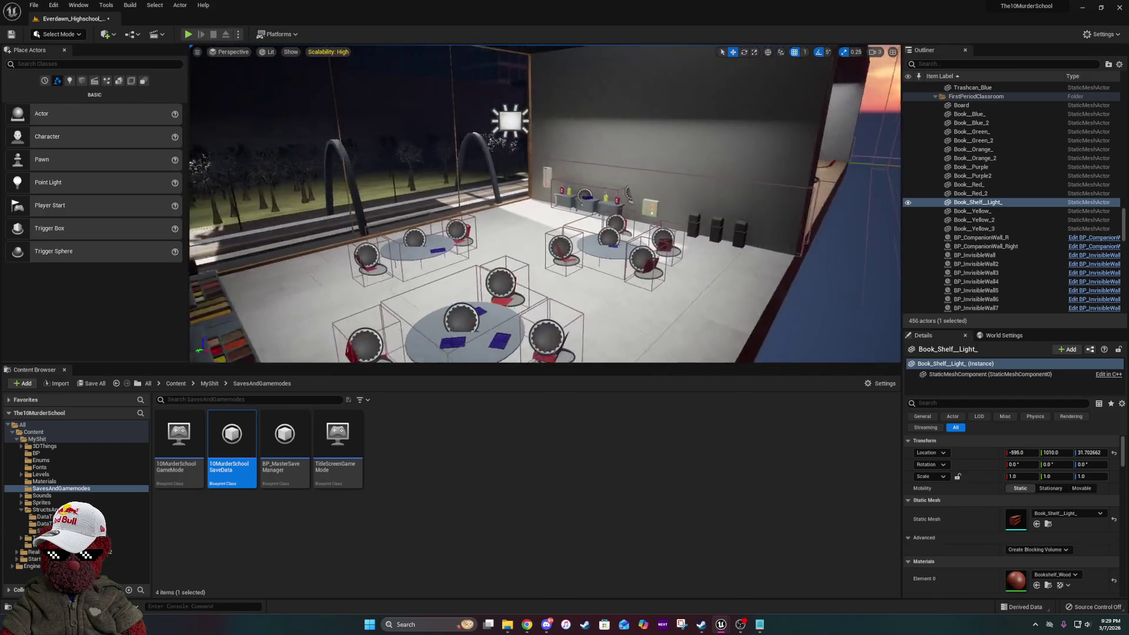
- Switch over to the WeekSystemManager Blueprint editor window
key(s)
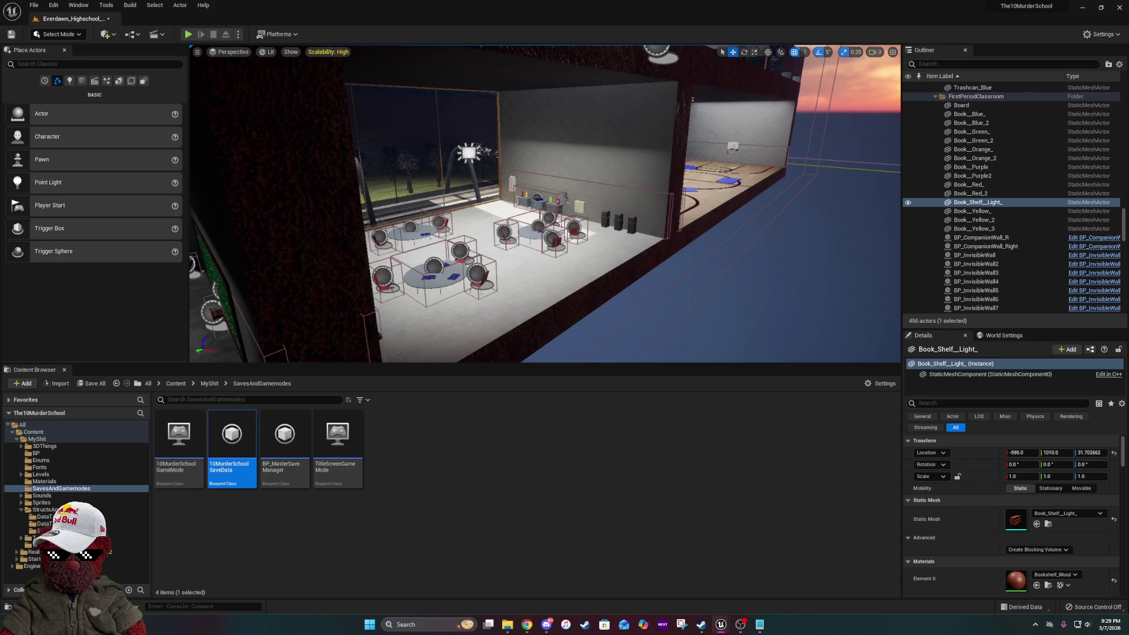
key(alt+Tab)
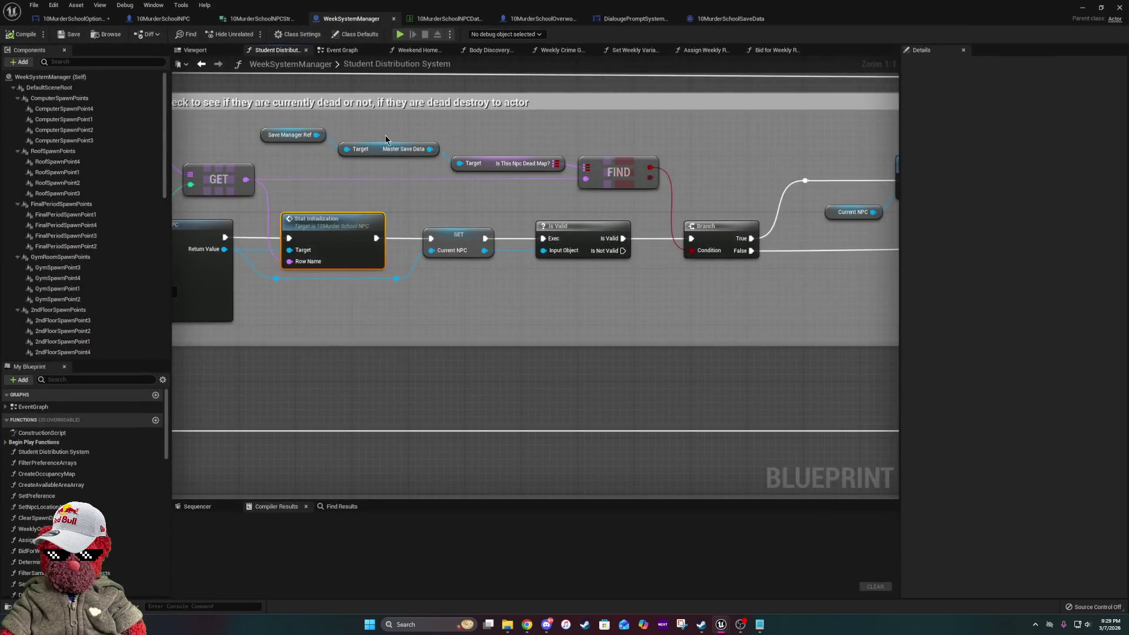
- In WeekSystemManager's Event Graph, inspect the Student Distribution System function and return
click(351, 53)
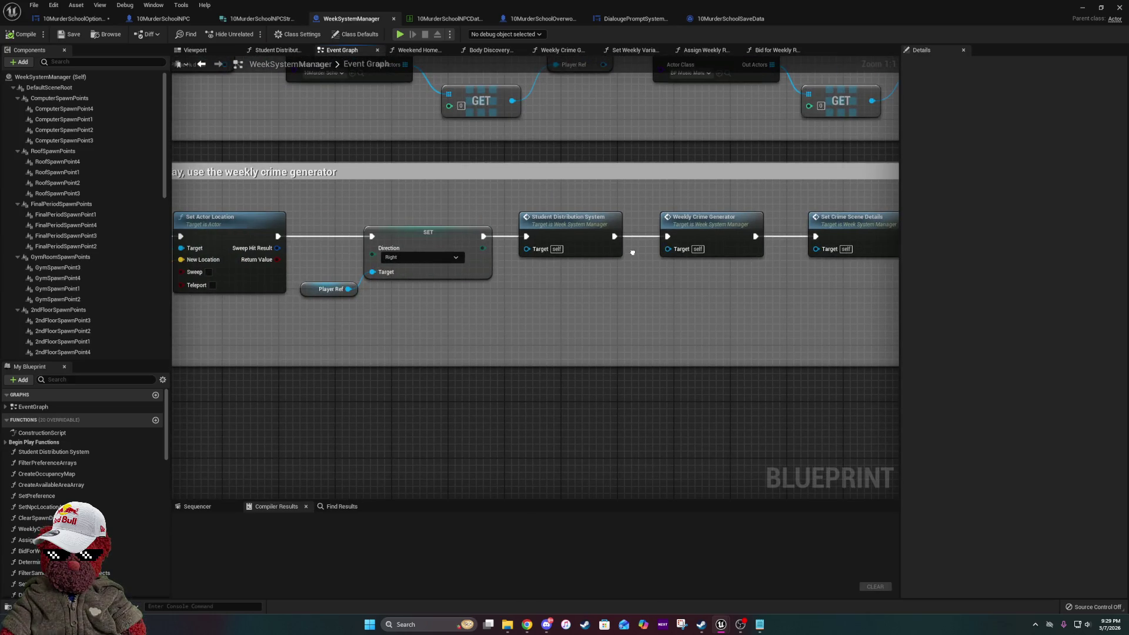
click(588, 239)
mouse_move(790, 265)
mouse_down()
mouse_move(470, 256)
mouse_move(630, 250)
mouse_up()
double_click(523, 238)
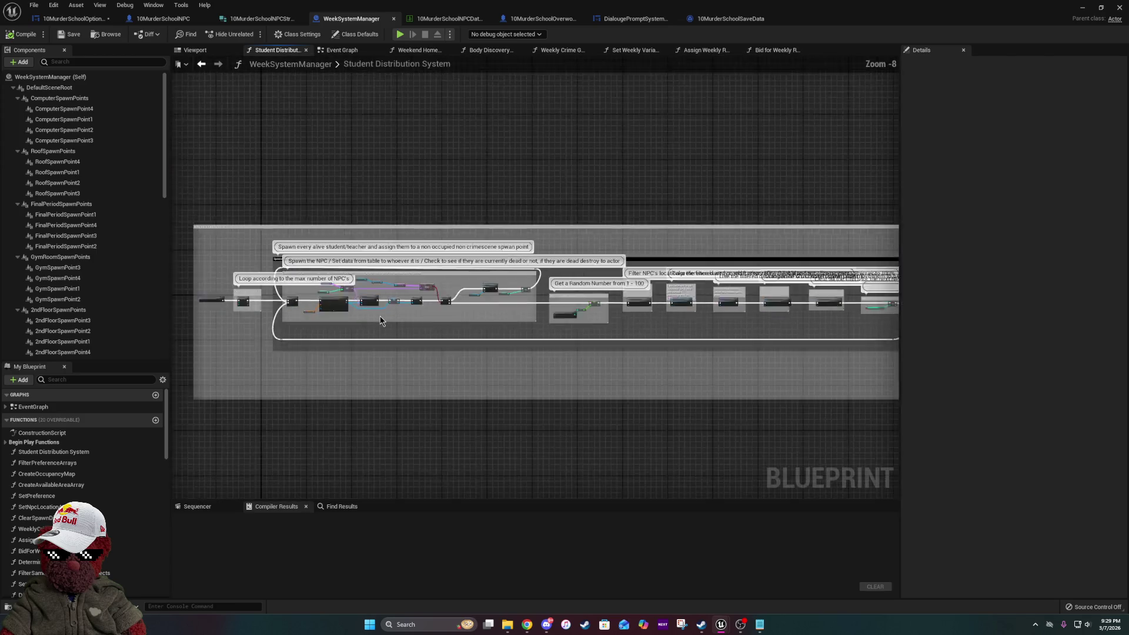
key(alt+Left)
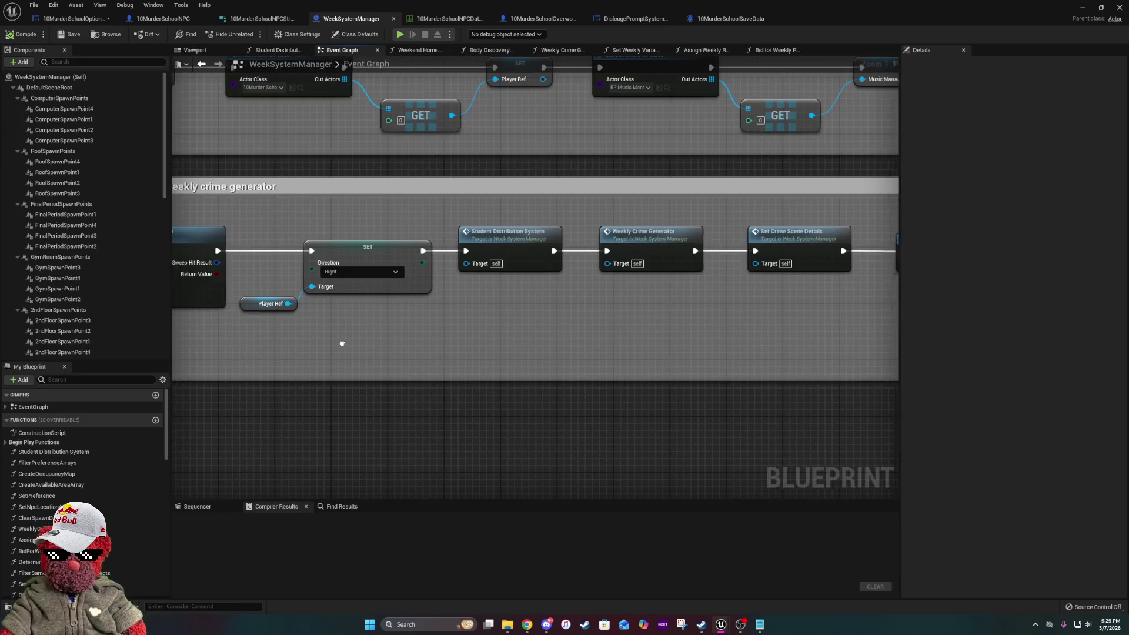
- Open the Weekly Crime Generator function graph from the Event Graph
scroll(665, 355, down, 5)
drag(825, 358, 411, 323)
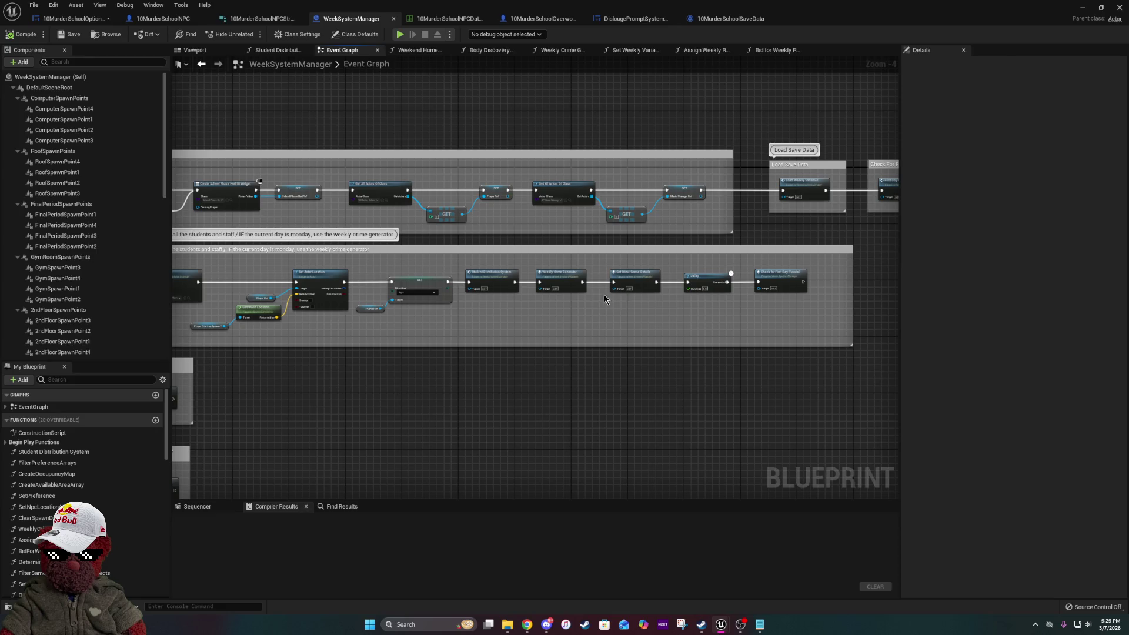
scroll(592, 298, up, 3)
click(552, 276)
double_click(552, 277)
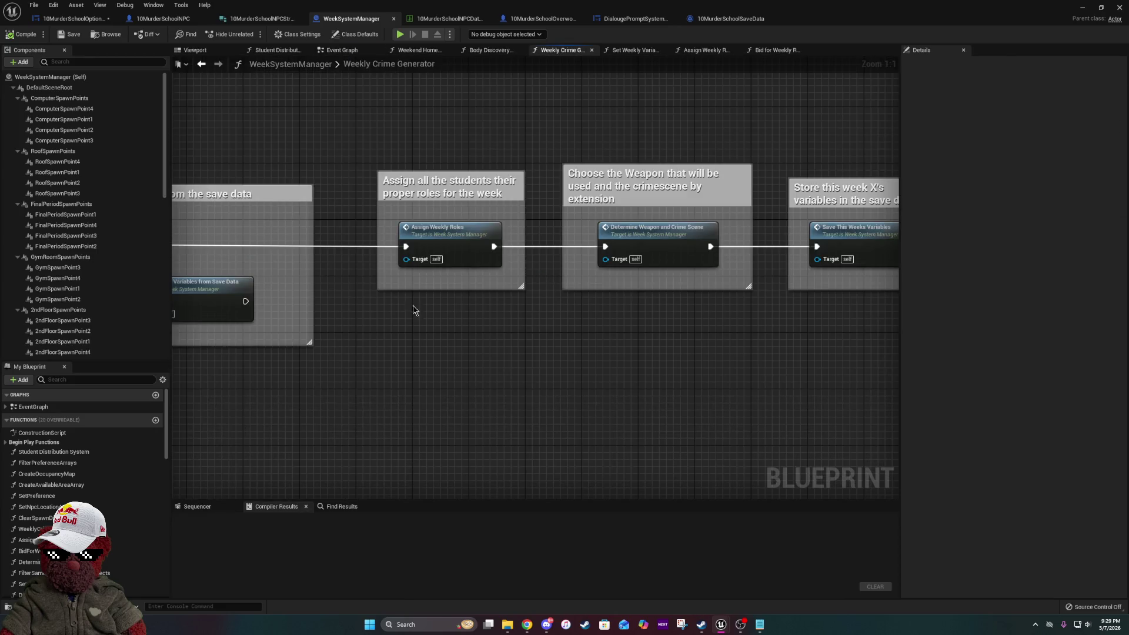
- Open Set Weekly Variables from Save Data and pan to the Relationship Level setter
double_click(408, 299)
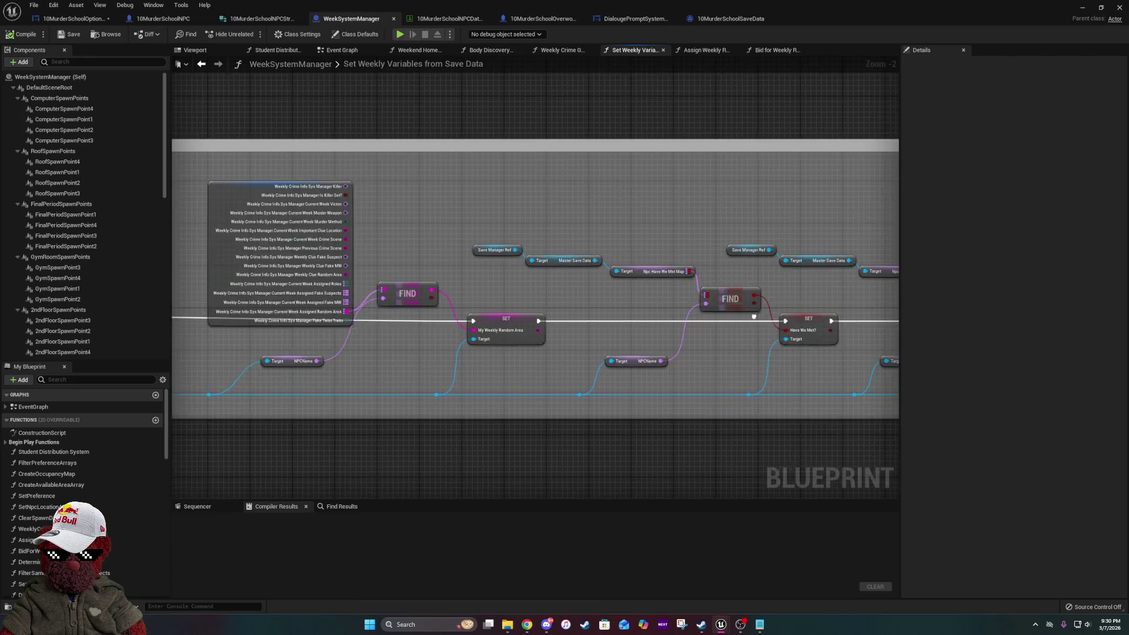
mouse_move(885, 321)
mouse_down()
mouse_move(1120, 329)
mouse_move(1126, 351)
mouse_up()
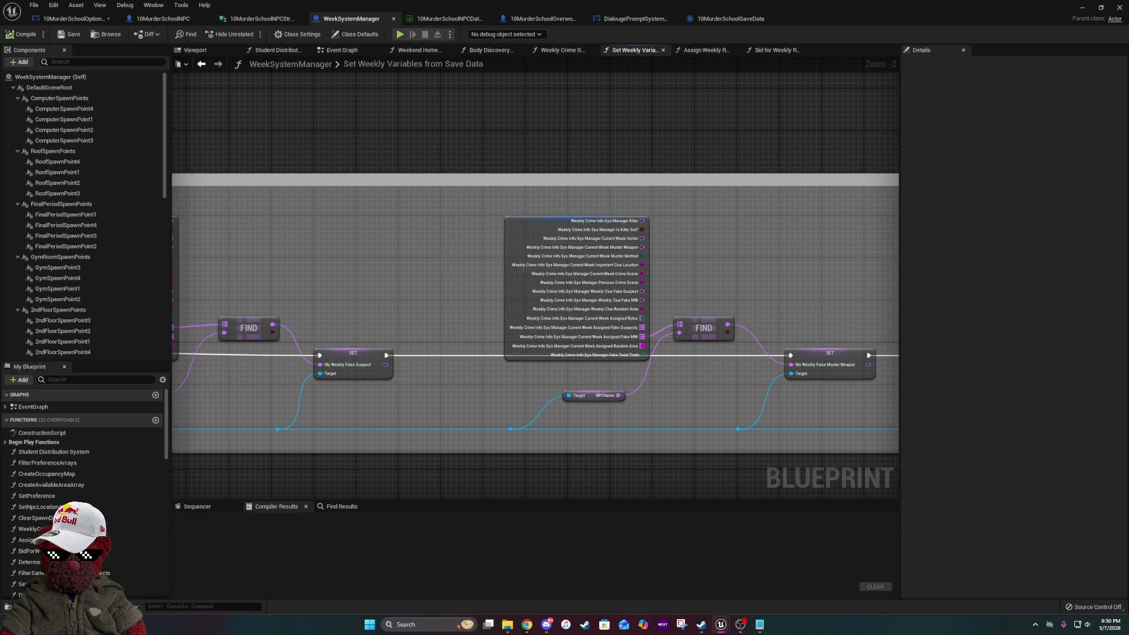
mouse_move(342, 404)
mouse_down()
mouse_move(322, 446)
mouse_move(801, 378)
mouse_move(1127, 401)
mouse_move(908, 387)
mouse_move(814, 366)
mouse_up()
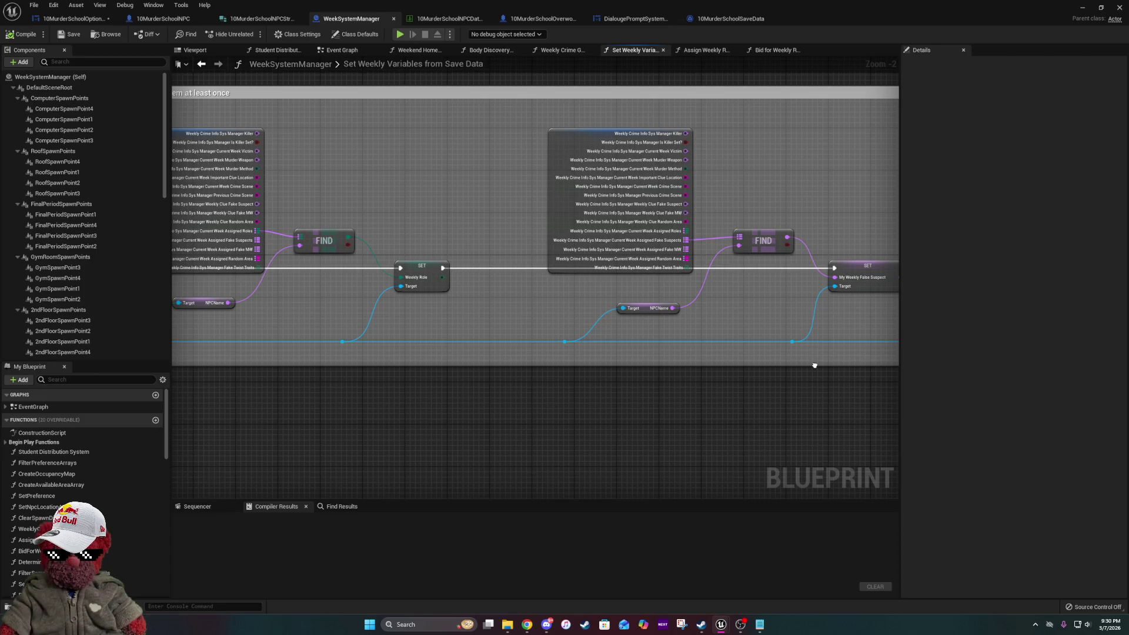
mouse_move(814, 366)
mouse_down()
mouse_move(642, 361)
mouse_move(466, 386)
mouse_up()
drag(826, 392, 361, 374)
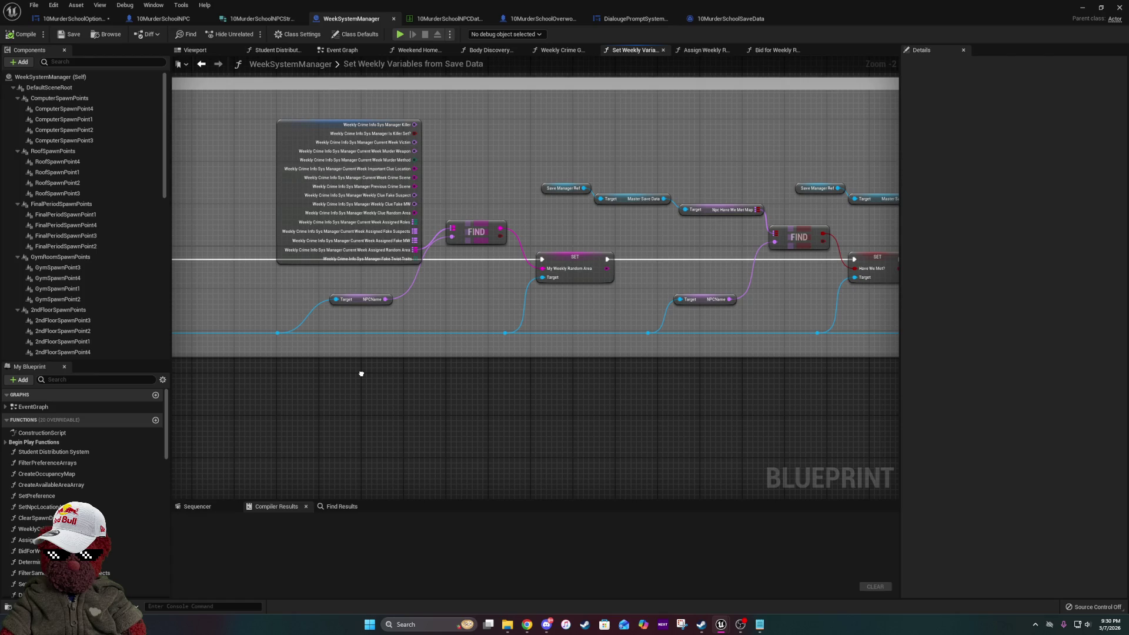
drag(361, 374, 14, 379)
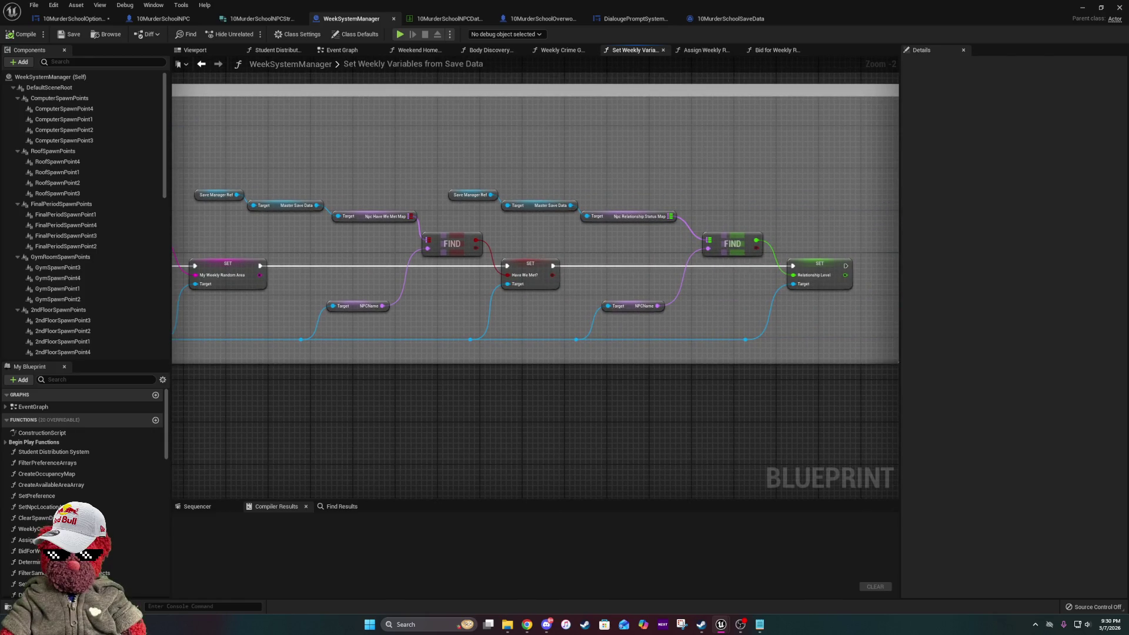
drag(529, 411, 297, 403)
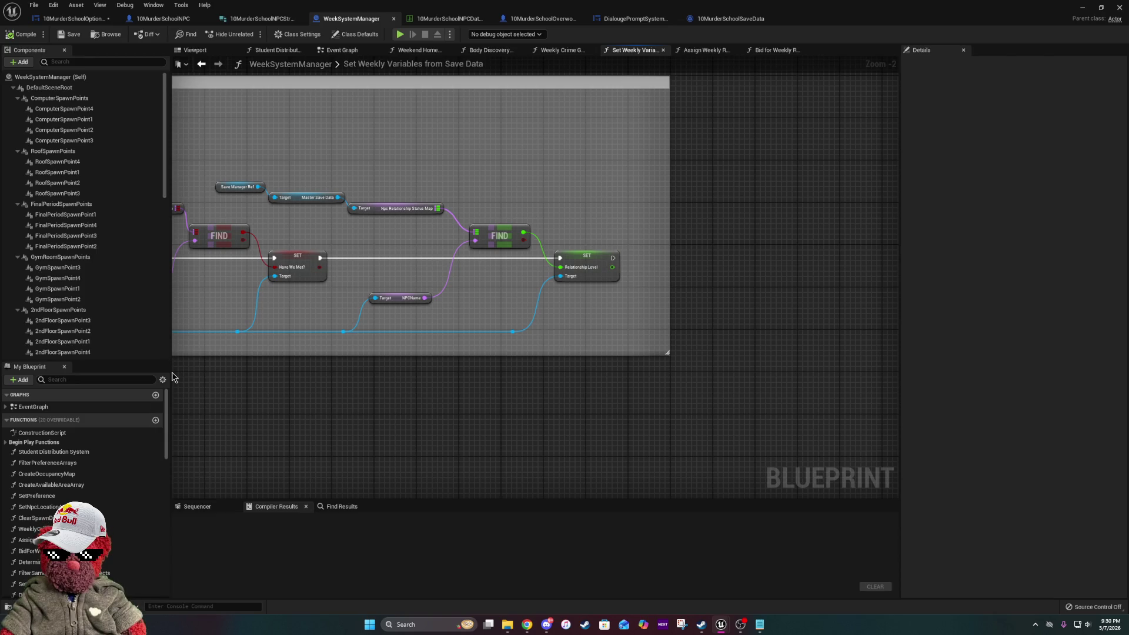
mouse_move(239, 411)
mouse_down()
mouse_move(540, 341)
mouse_move(310, 373)
mouse_move(275, 352)
mouse_up()
mouse_move(535, 365)
mouse_down()
mouse_move(235, 350)
mouse_move(711, 369)
mouse_up()
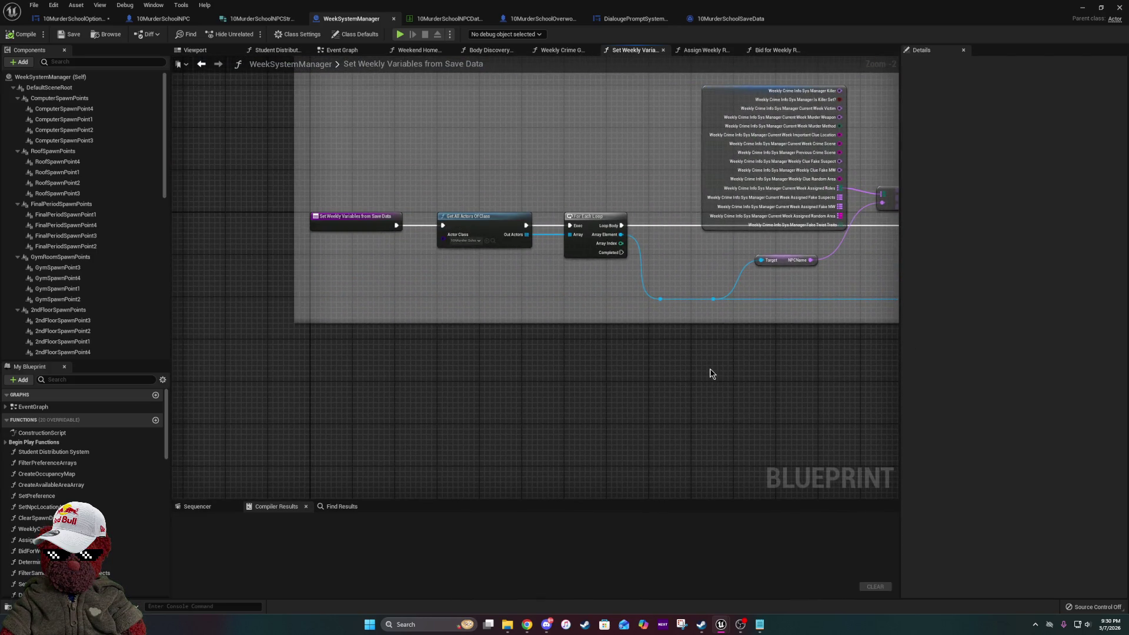
drag(771, 368, 441, 351)
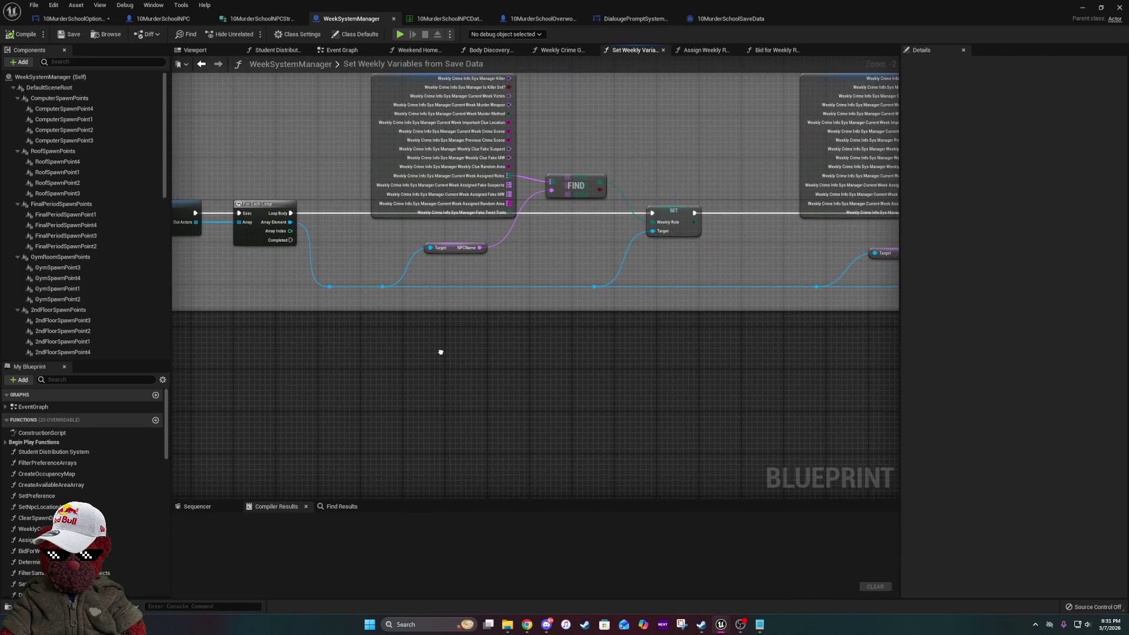
drag(440, 352, 349, 401)
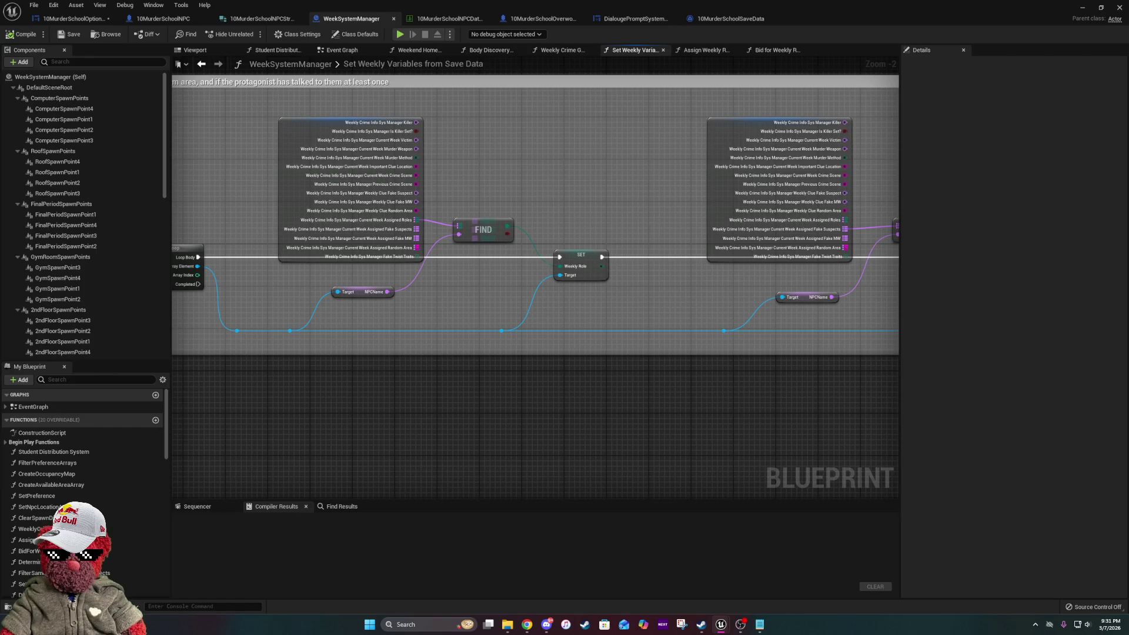
key(alt+Tab)
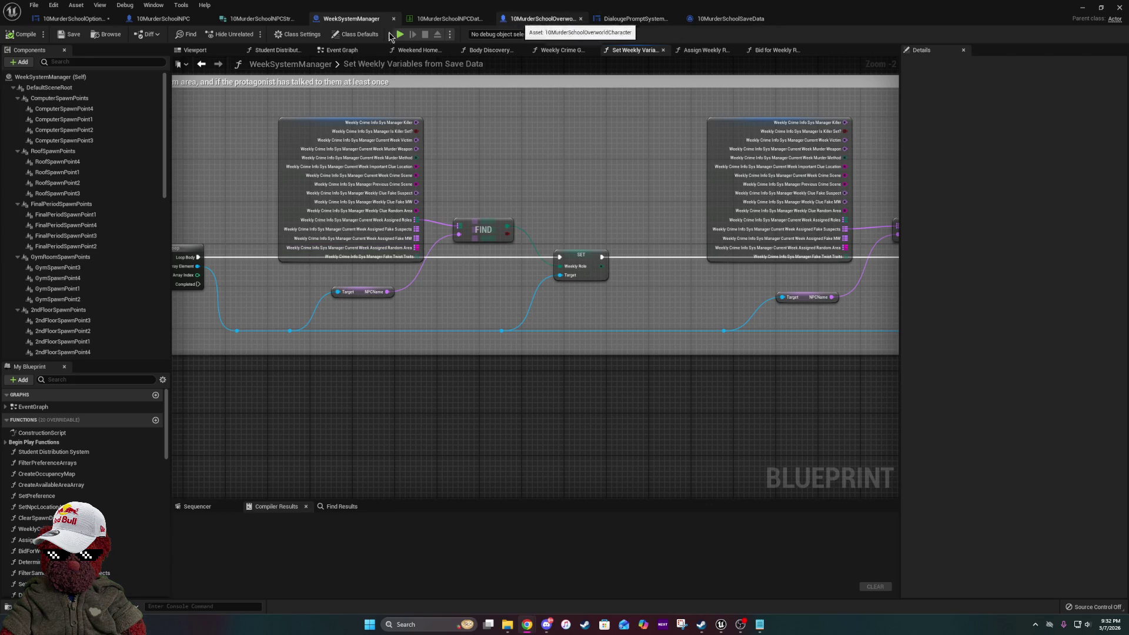
click(163, 19)
- Delete MySpokenDialougeMap's single default entry, then select the loop, getter and ADD nodes
scroll(71, 553, down, 3)
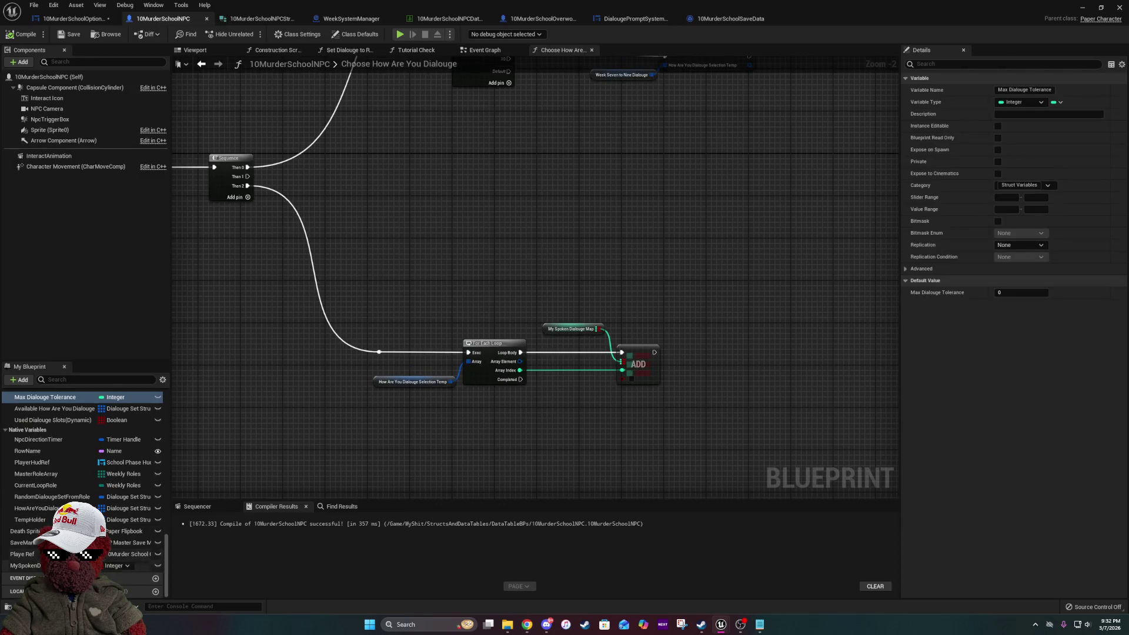
click(70, 565)
click(1055, 103)
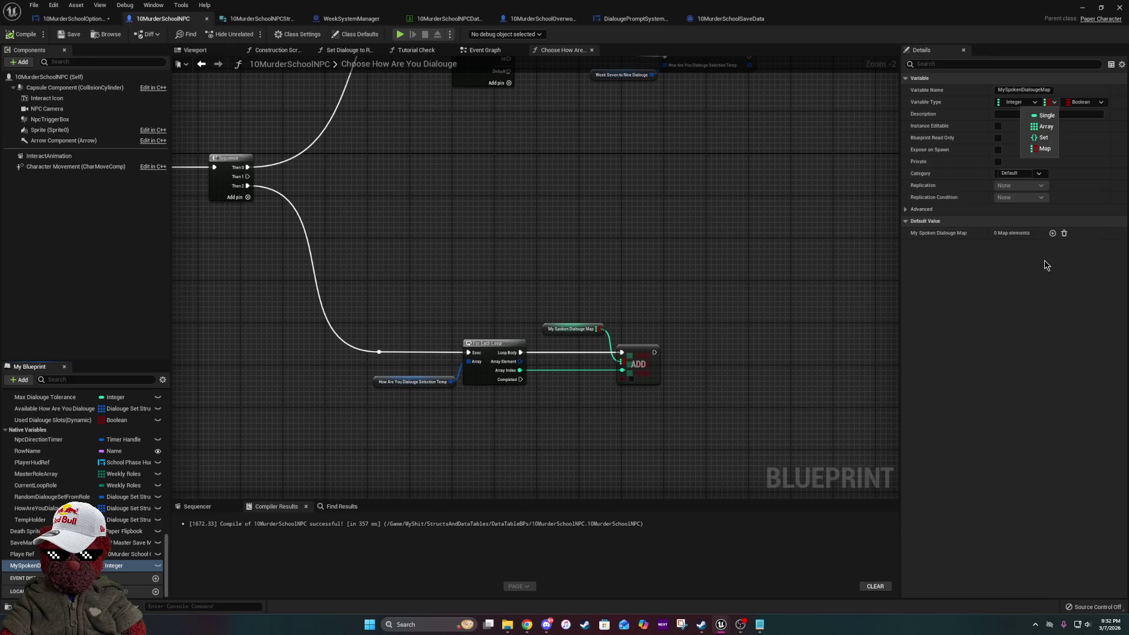
click(1052, 233)
click(1053, 234)
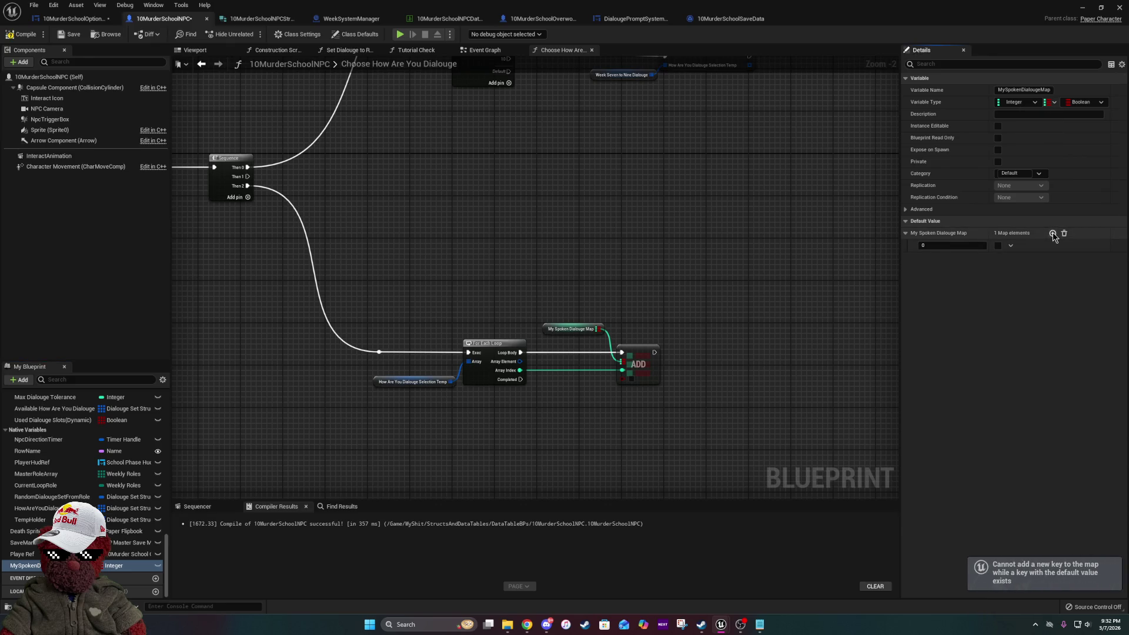
click(1010, 247)
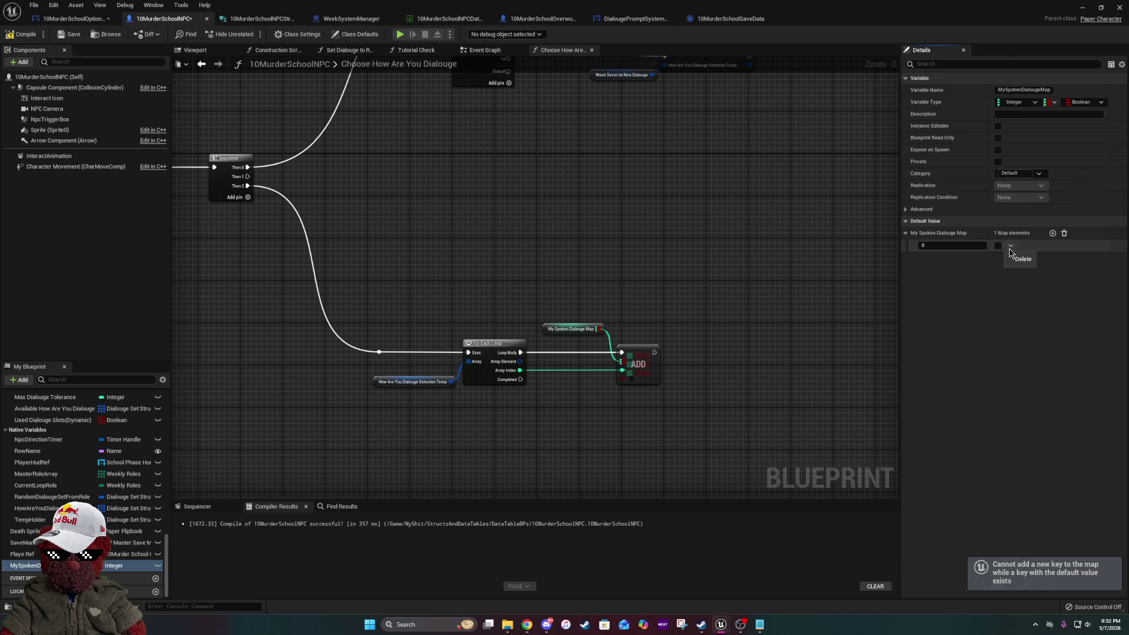
click(1010, 248)
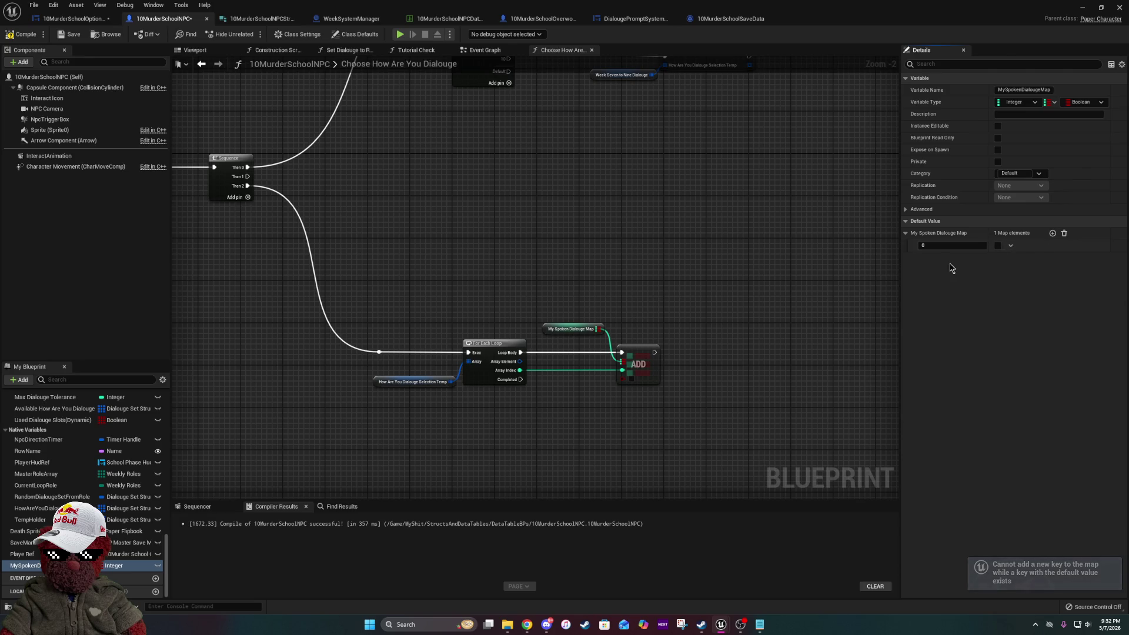
click(1065, 235)
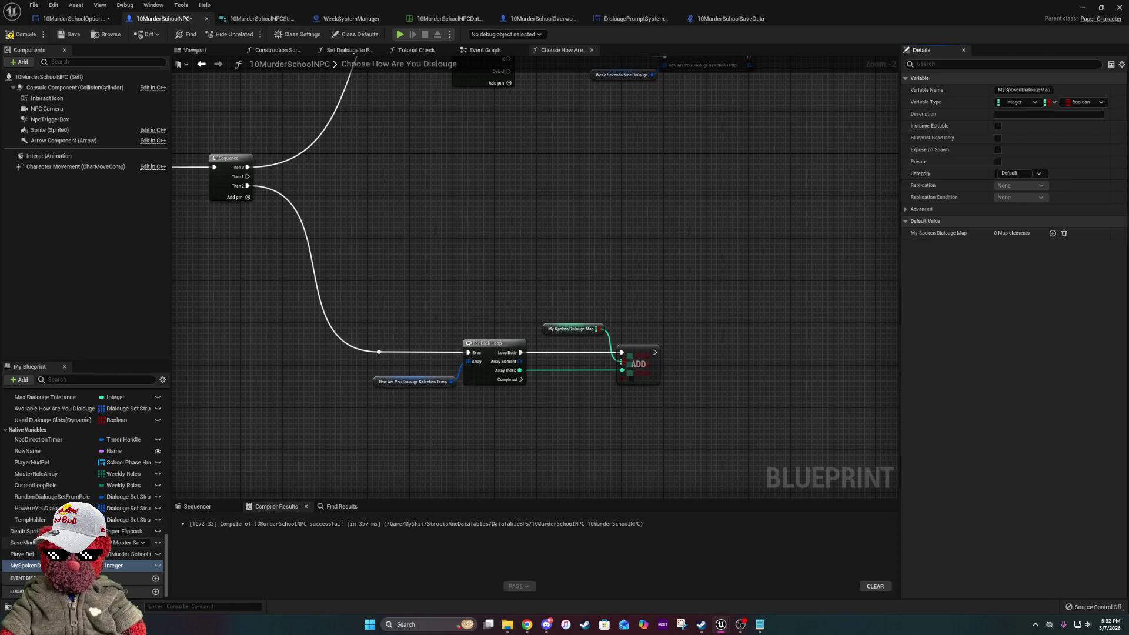
drag(667, 301, 614, 263)
mouse_move(365, 201)
mouse_down()
mouse_move(411, 282)
mouse_move(611, 444)
mouse_up()
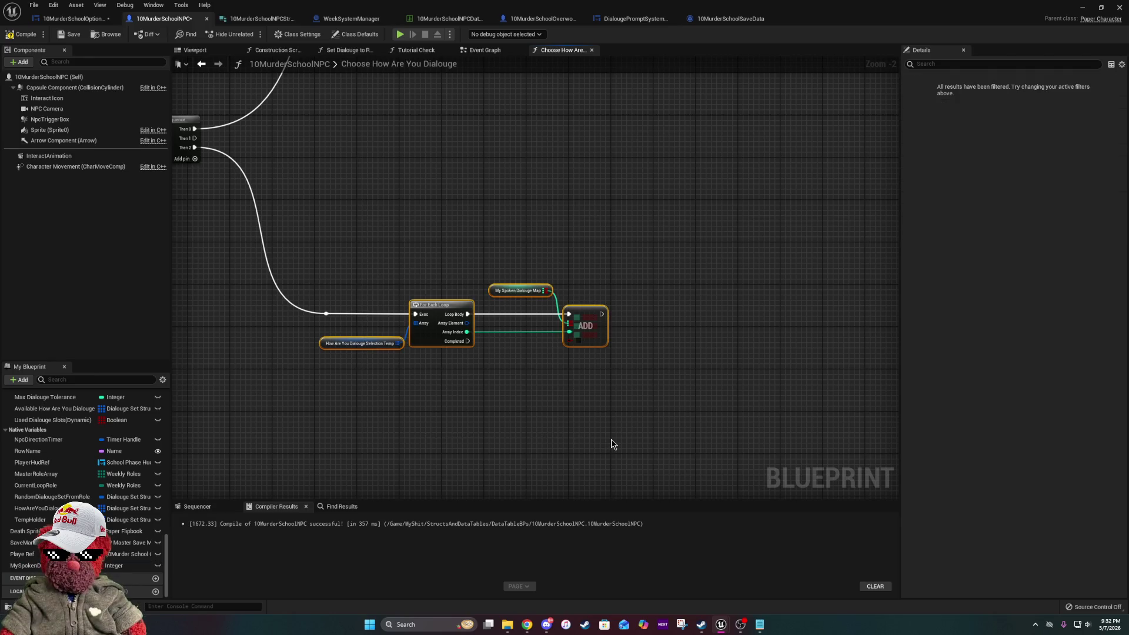
- Add a new variable with its default name, then delete it as unneeded
scroll(83, 441, up, 10)
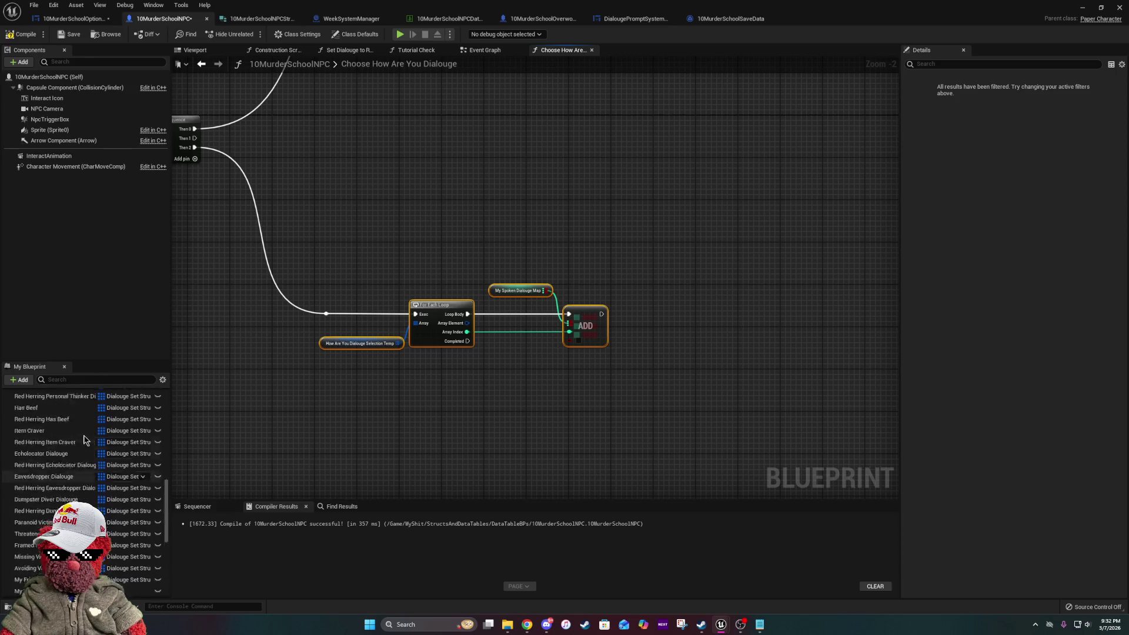
click(155, 447)
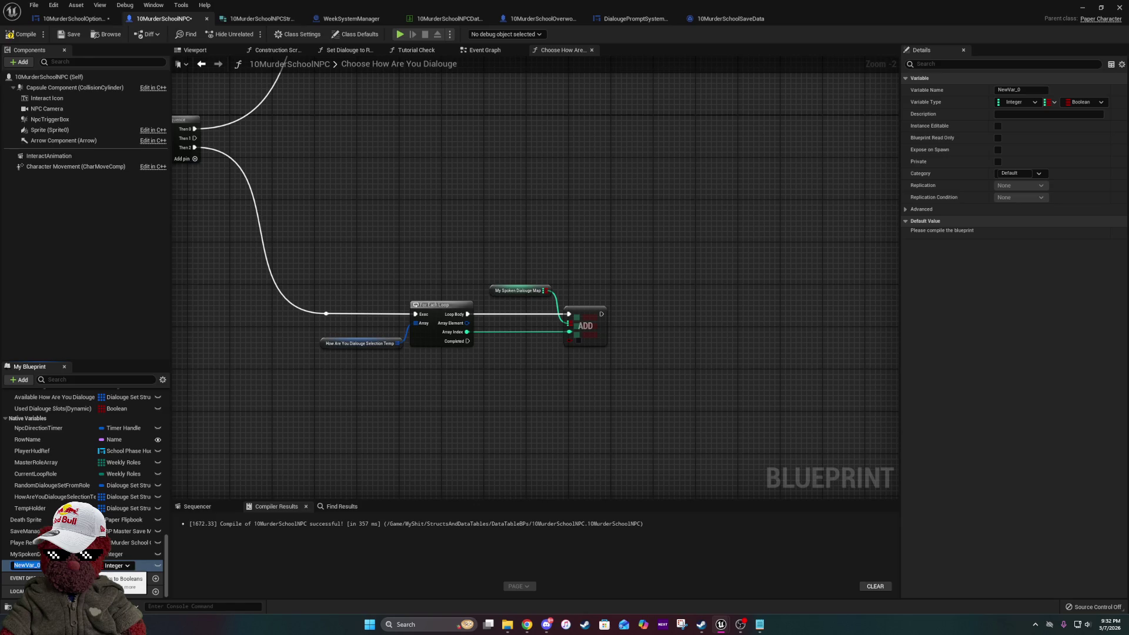
key(Return)
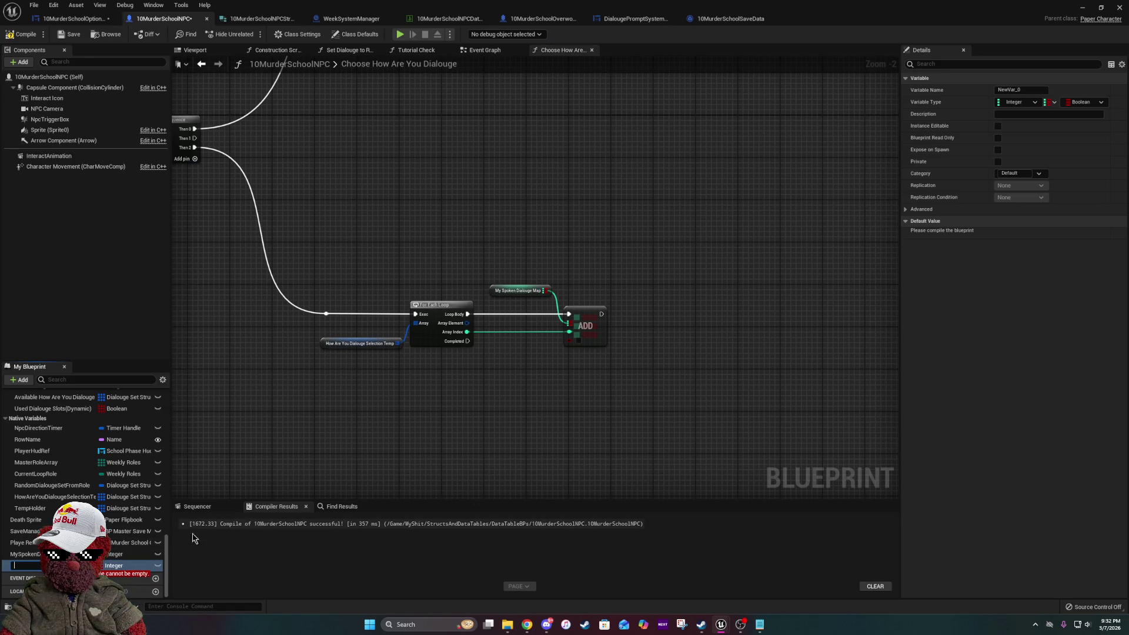
key(Delete)
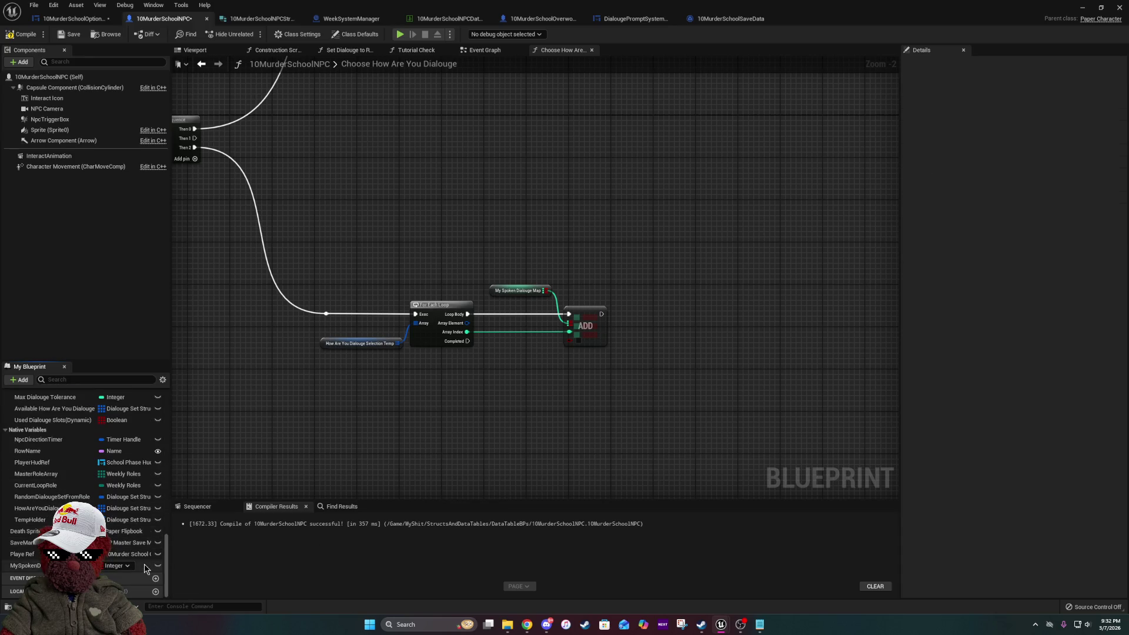
- Switch MySpokenDialougeMap's container from Map to Single and confirm the type change
click(143, 565)
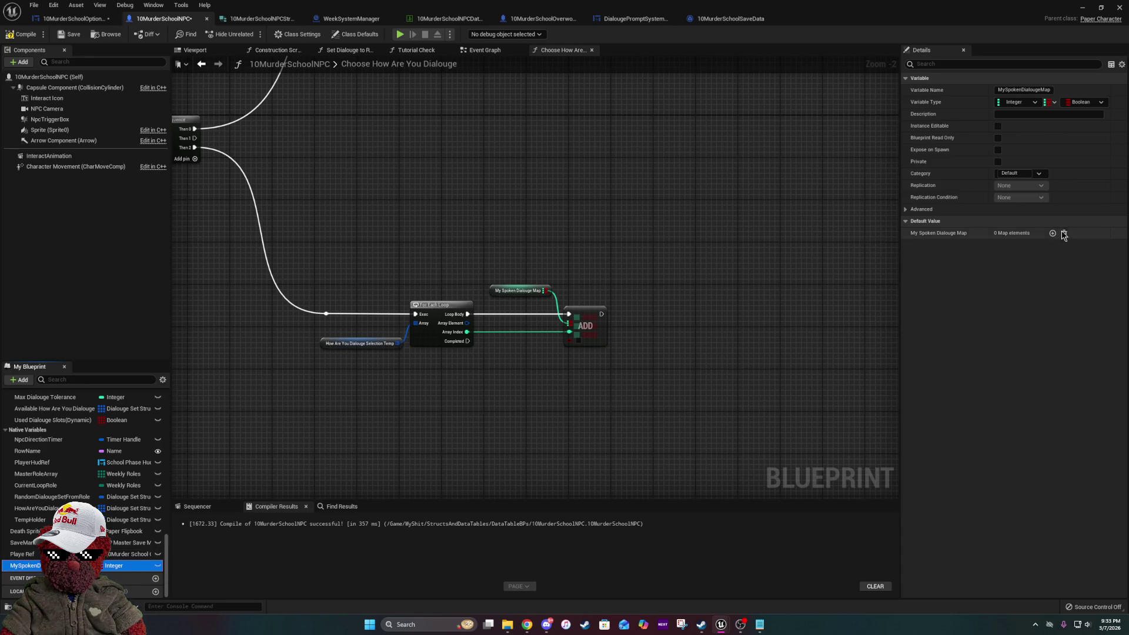
click(1045, 102)
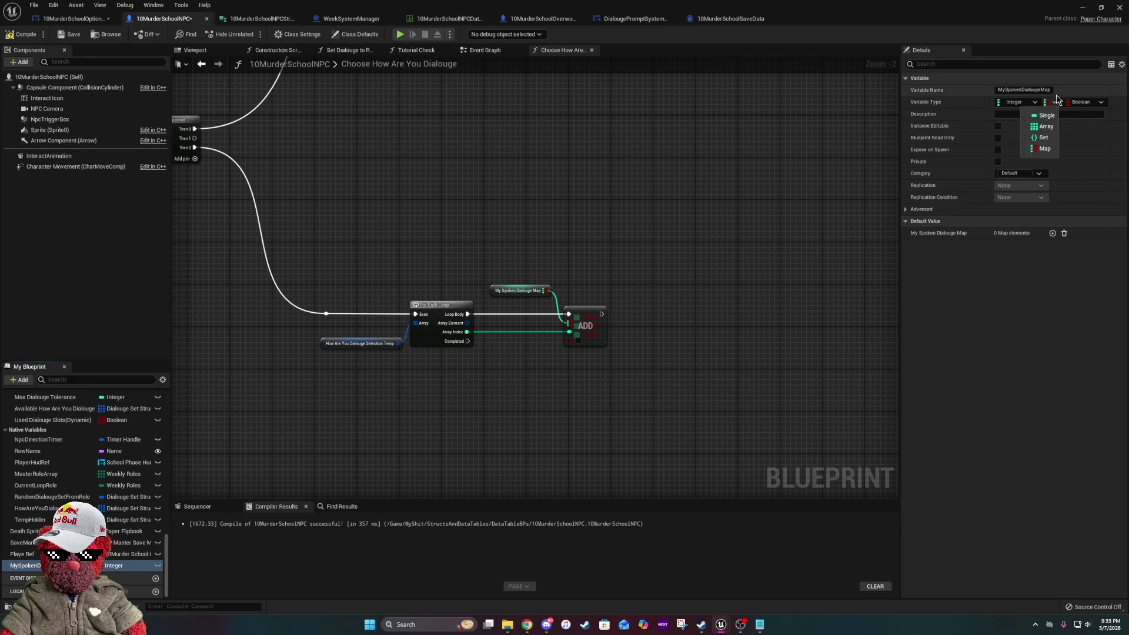
click(1047, 115)
click(546, 335)
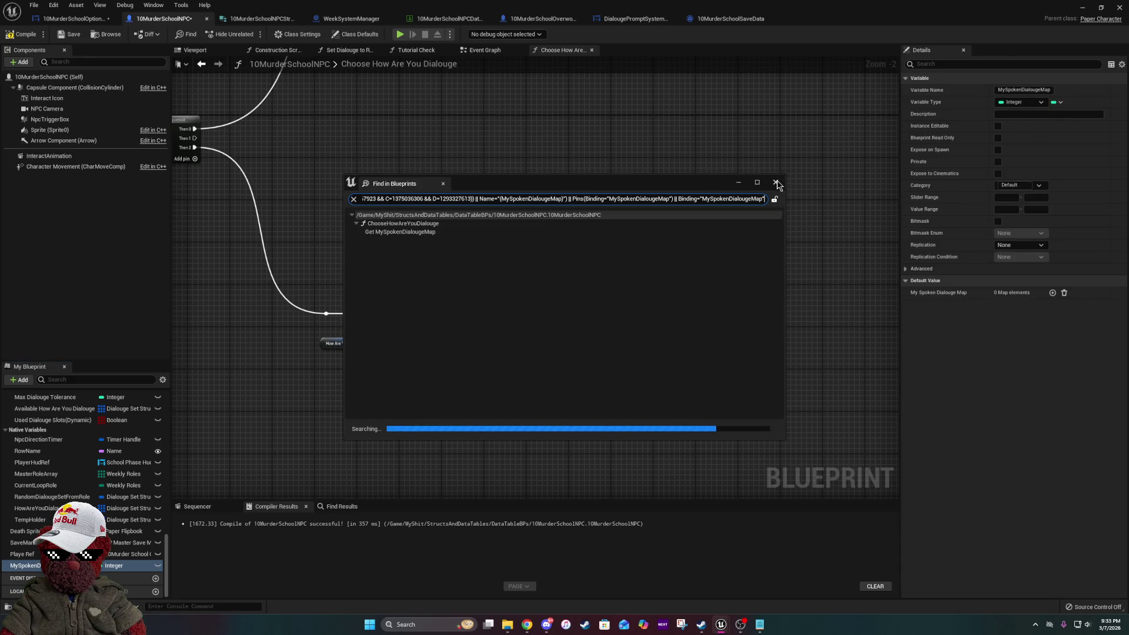
- Delete the map getter, ADD, For Each Loop and array getter nodes, then compile and save
click(775, 182)
drag(514, 247, 602, 370)
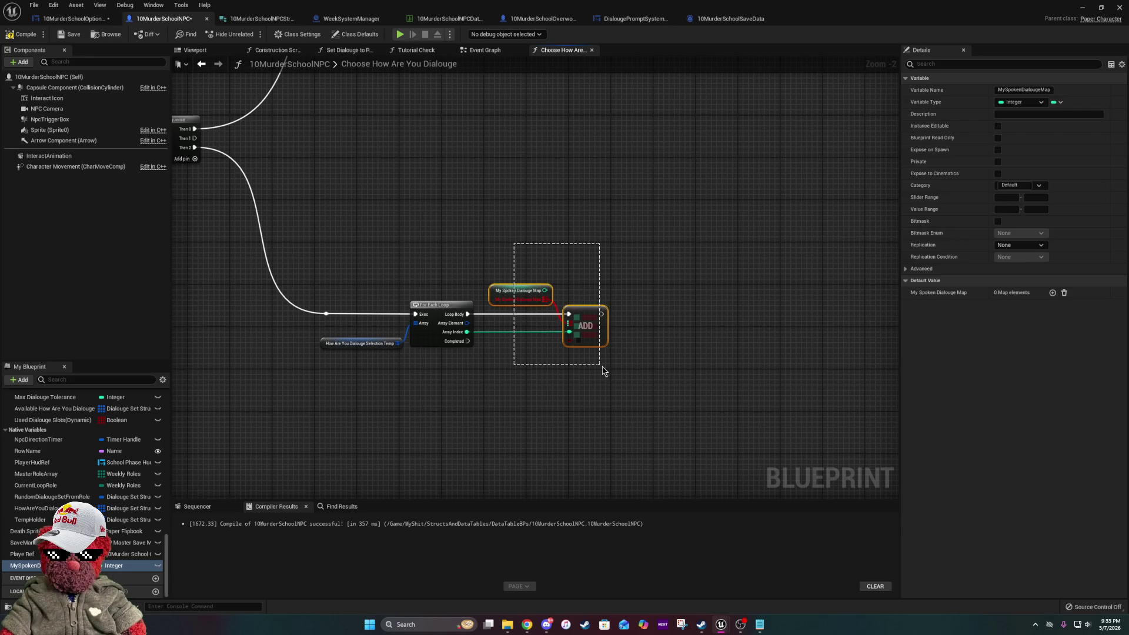
key(Delete)
drag(595, 244, 383, 406)
key(Delete)
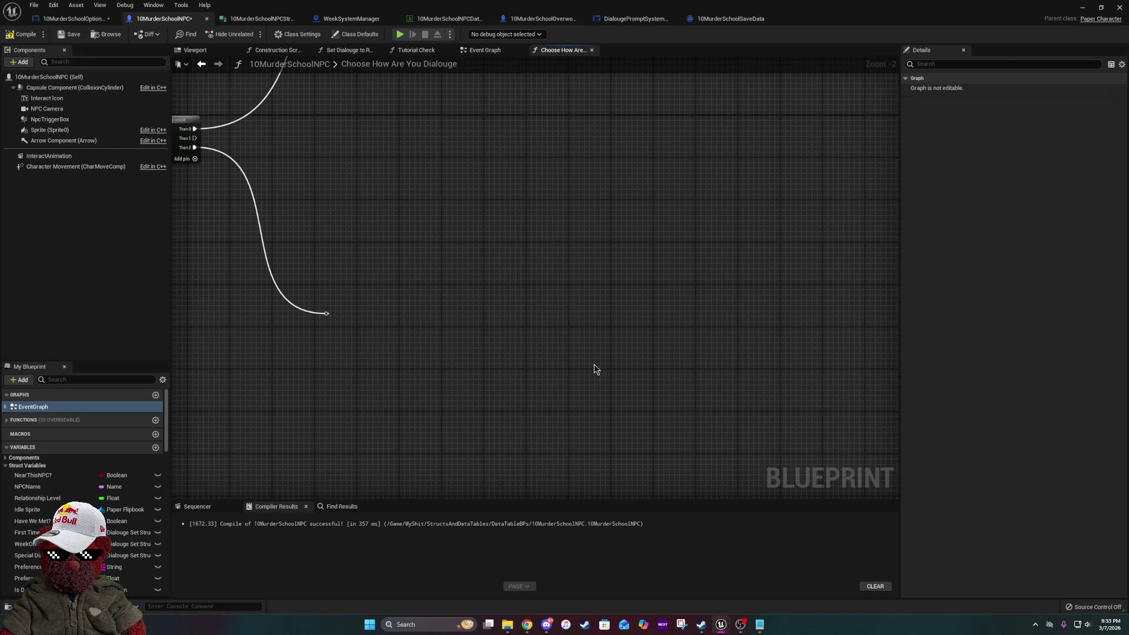
click(22, 34)
click(70, 36)
- Pan back to the Switch on Int, Sequence and entry nodes, and select MySpokenDialougeMap
mouse_move(398, 253)
mouse_down()
mouse_move(521, 441)
mouse_move(533, 513)
mouse_move(343, 472)
mouse_up()
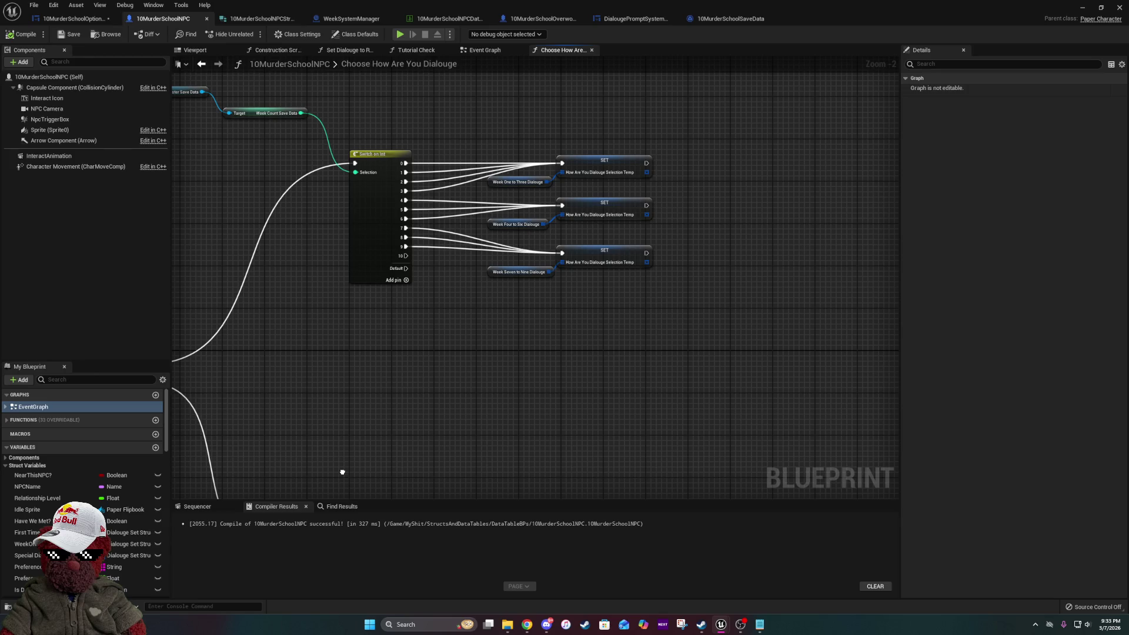
drag(342, 472, 342, 490)
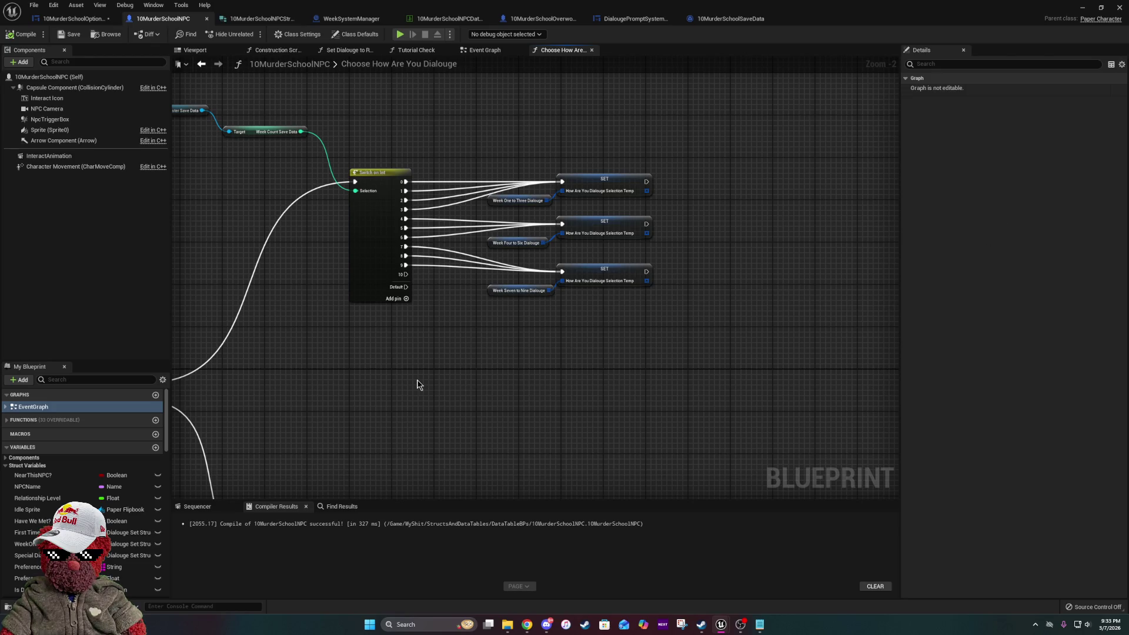
drag(417, 380, 574, 274)
mouse_move(488, 320)
mouse_down()
mouse_move(504, 346)
mouse_move(676, 428)
mouse_move(622, 290)
mouse_up()
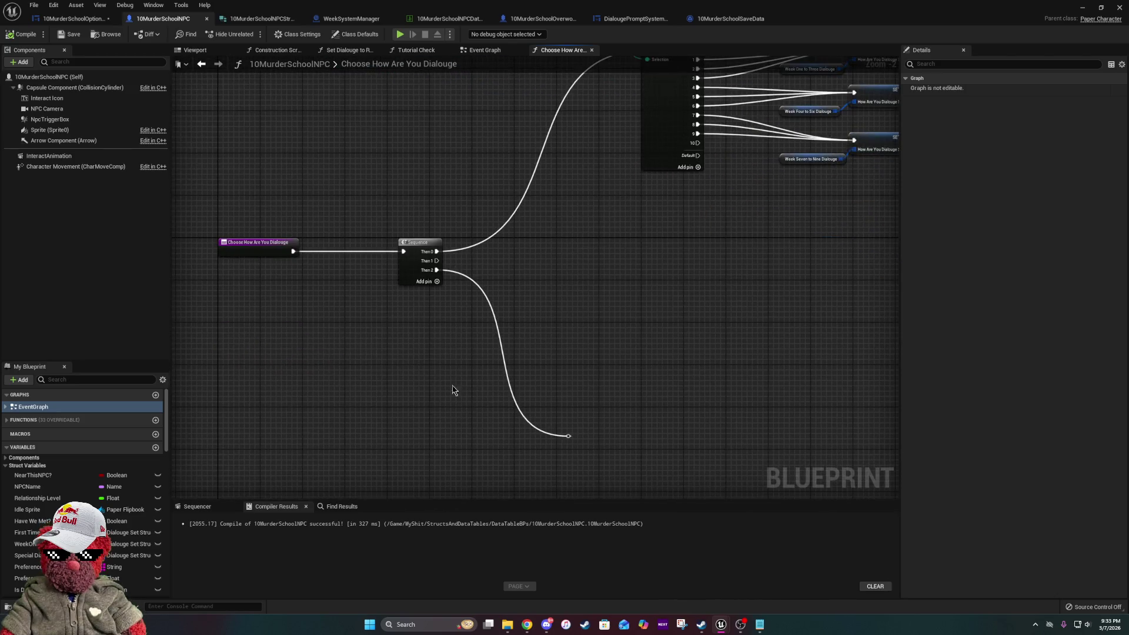
scroll(116, 528, down, 10)
scroll(116, 527, down, 5)
click(82, 565)
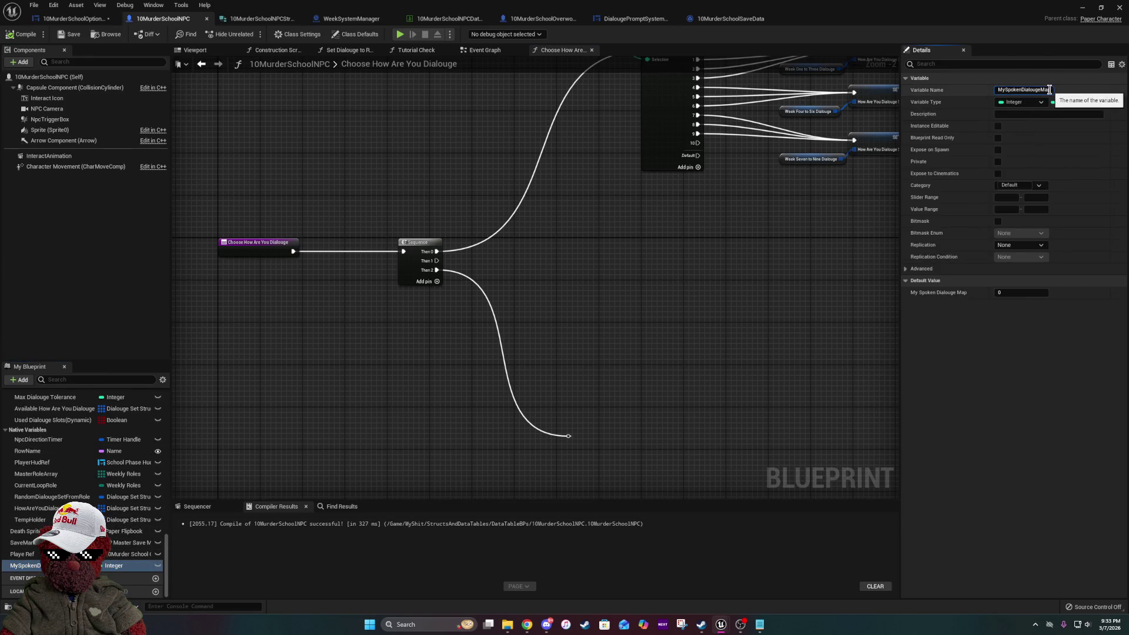
- Rename the variable to MySpokenDialougeArray and delete the loose wire from Then 2
key(BackSpace)
key(BackSpace)
key(BackSpace)
text(Arr)
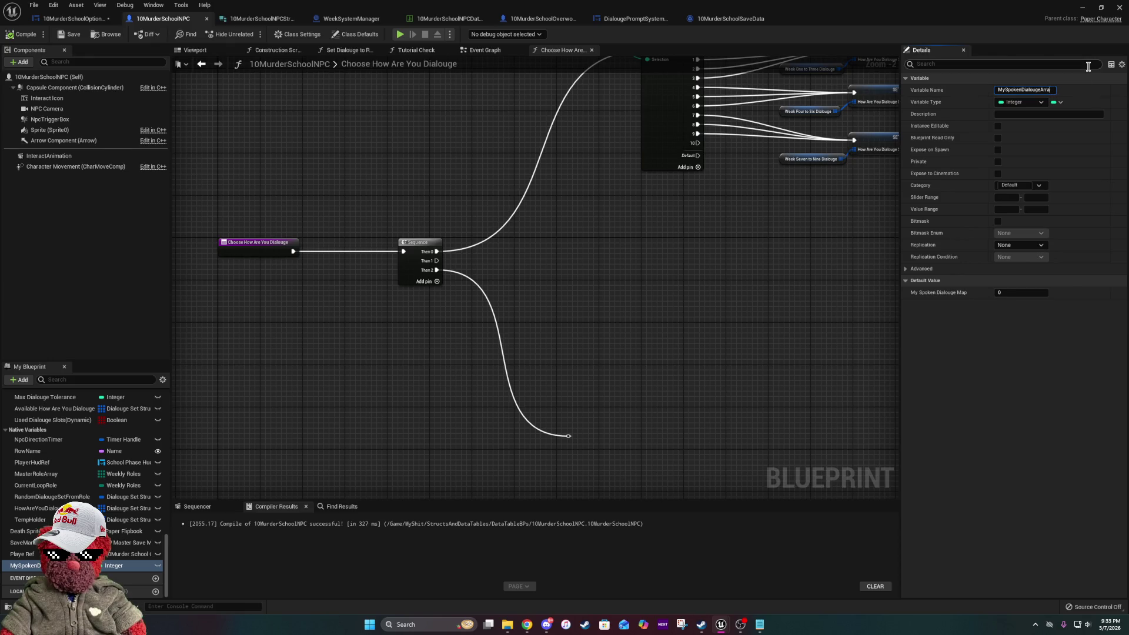
text(y)
key(Return)
drag(672, 336, 525, 470)
key(Delete)
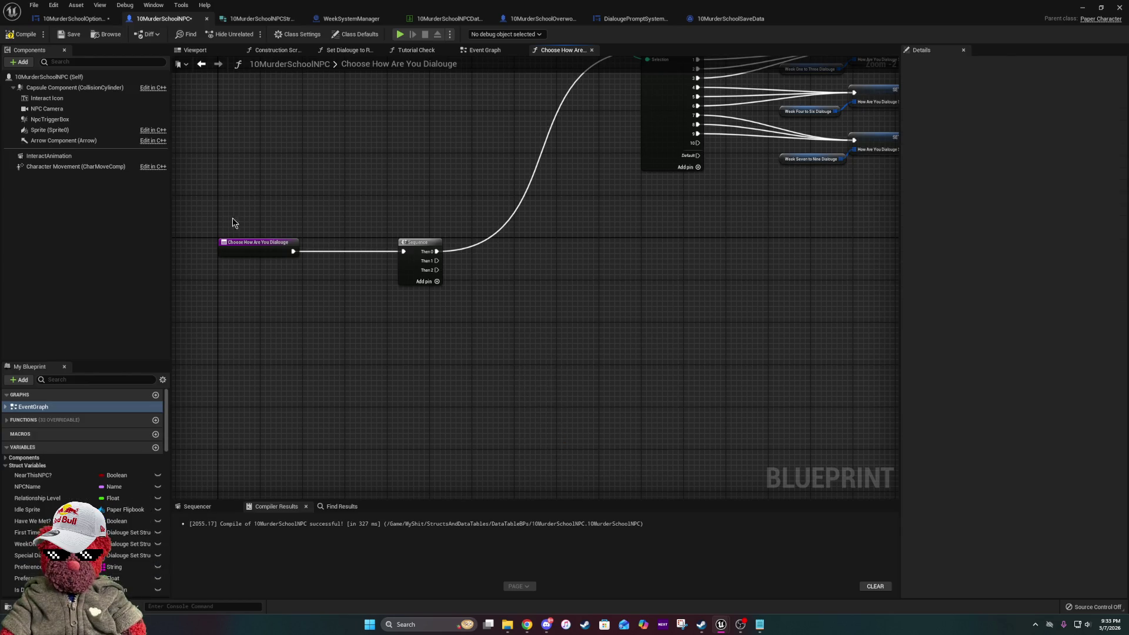
- Make the variable an Integer array, compile, and switch to the DialougePromptSystem_UI blueprint
scroll(88, 500, down, 10)
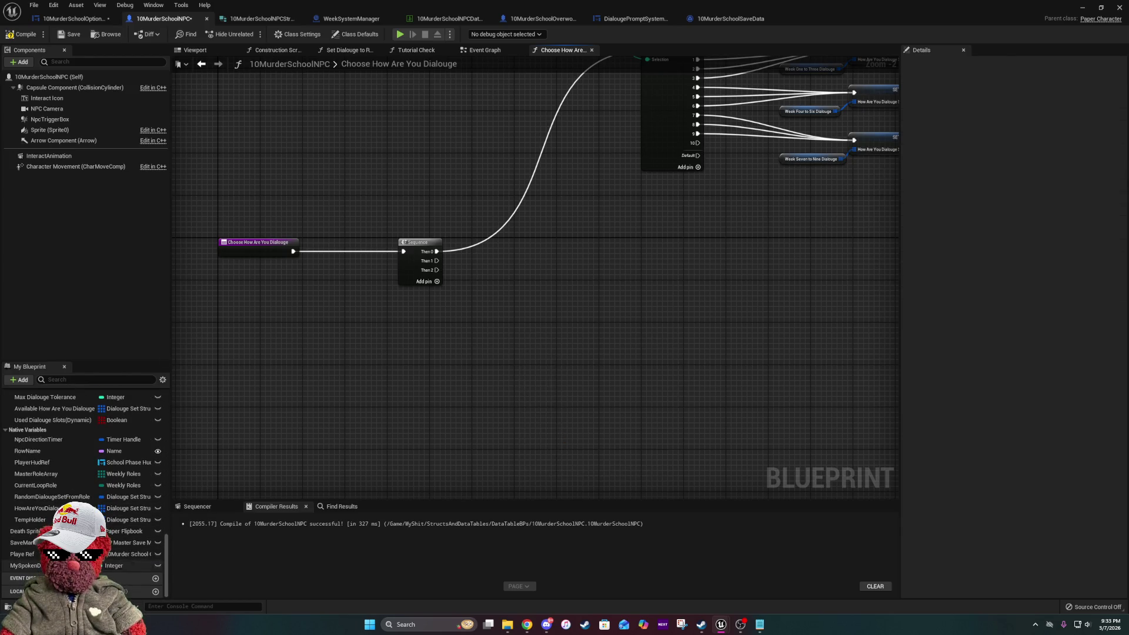
click(26, 565)
click(1021, 101)
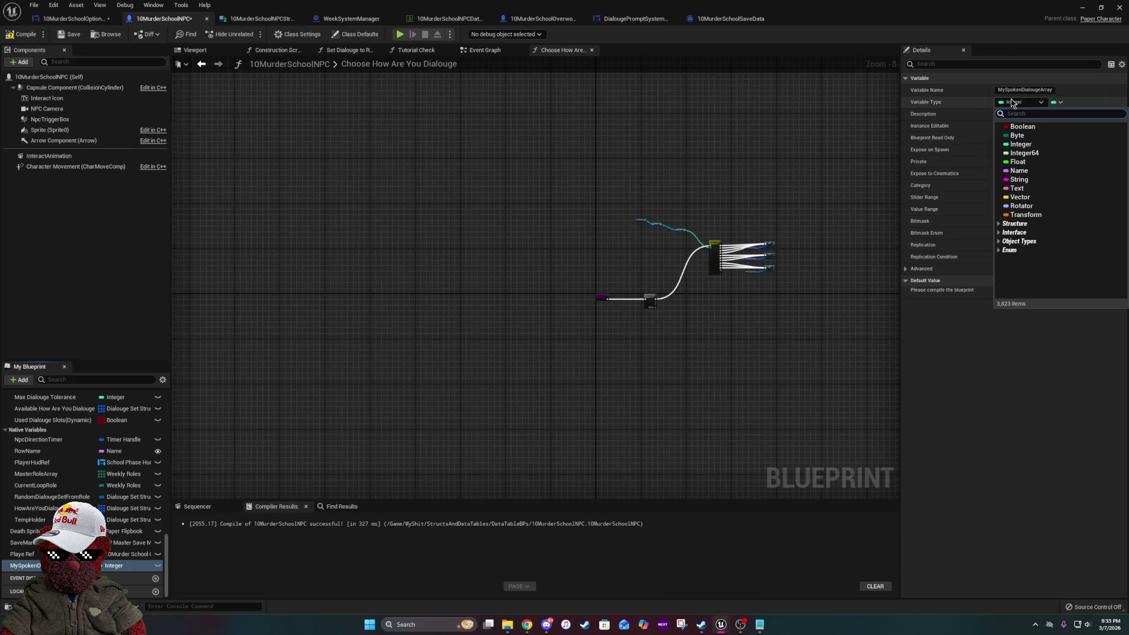
click(1060, 99)
click(1056, 102)
click(1040, 127)
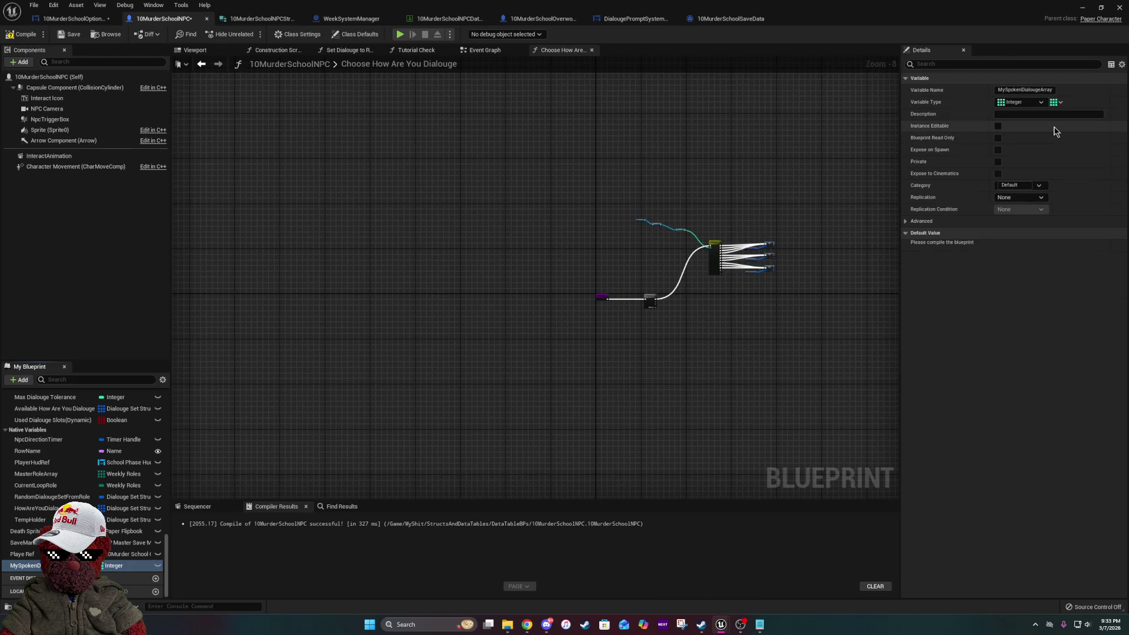
click(22, 34)
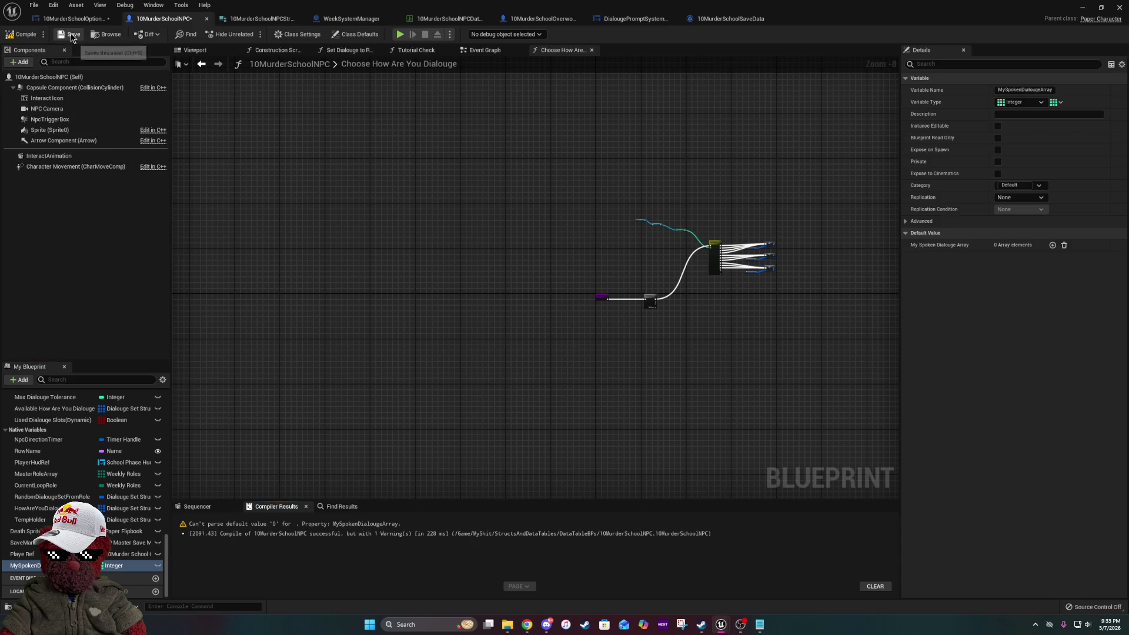
scroll(571, 275, up, 6)
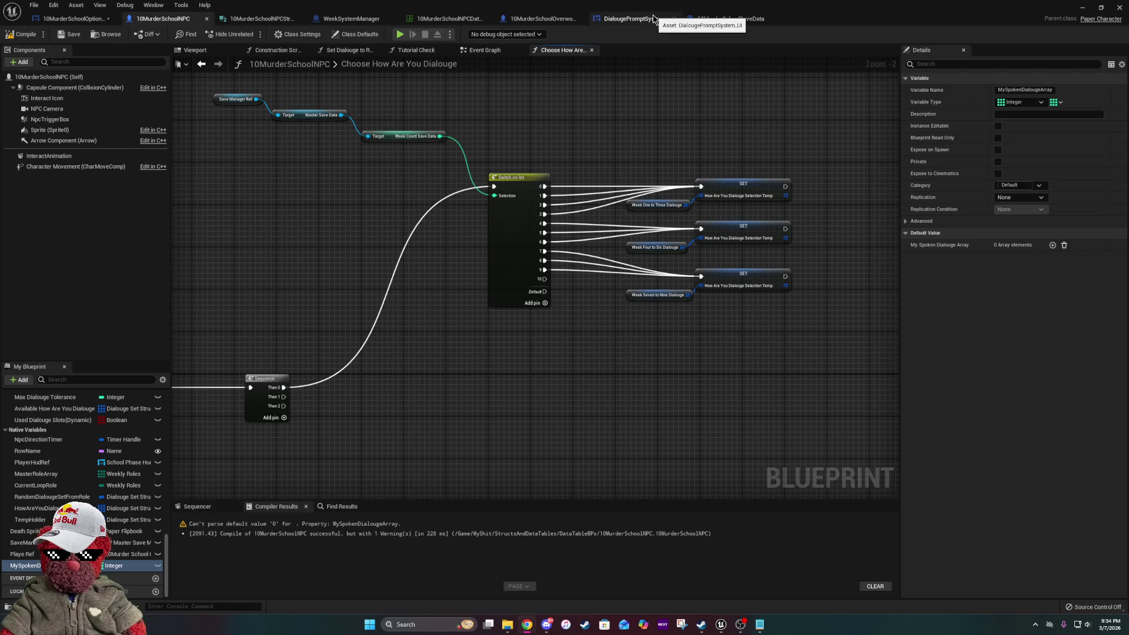
click(635, 19)
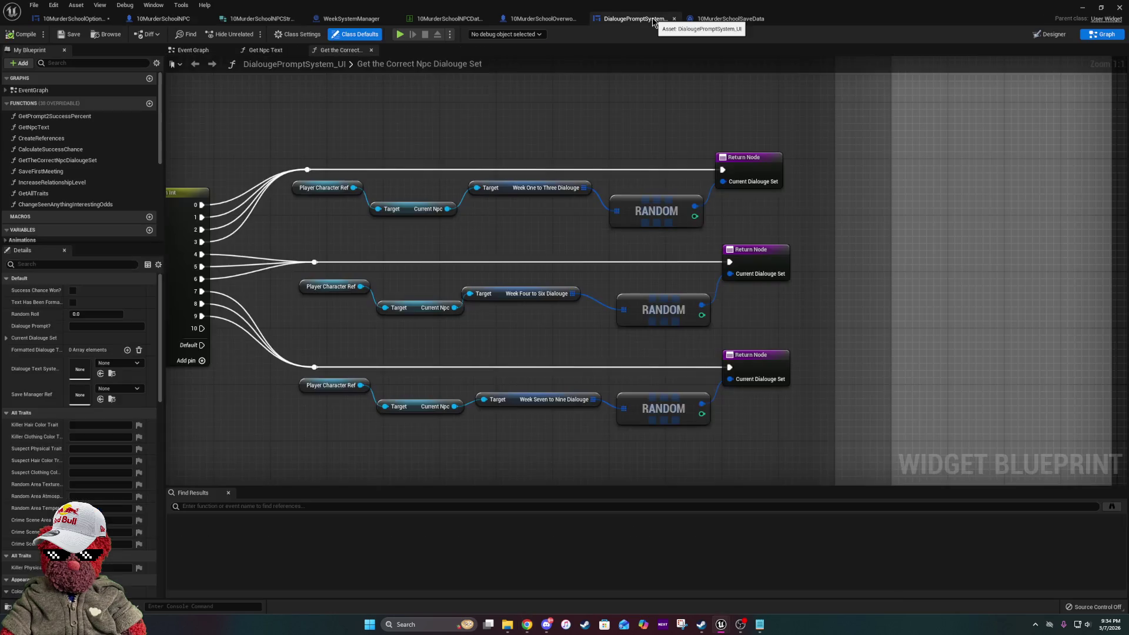
- Paste copies of the Player Character Ref and Current Npc nodes beside the RANDOM/Return chains
mouse_move(527, 400)
mouse_down()
mouse_move(675, 384)
mouse_move(985, 410)
mouse_move(994, 421)
mouse_up()
mouse_move(511, 190)
mouse_down()
mouse_move(517, 241)
mouse_move(642, 329)
mouse_move(781, 291)
mouse_move(579, 243)
mouse_up()
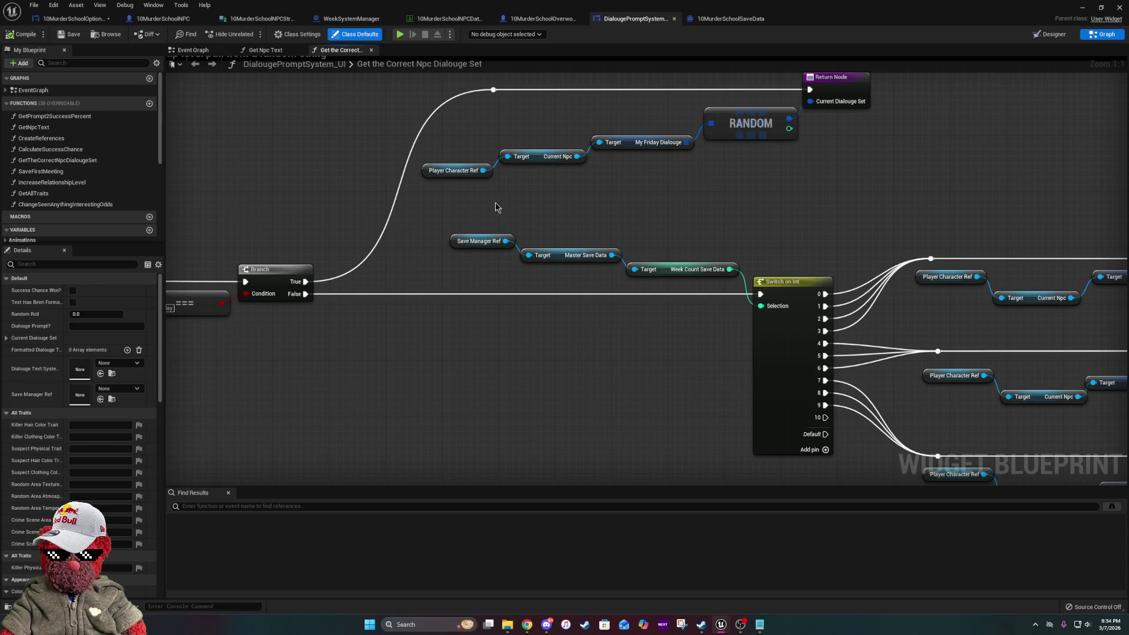
drag(416, 150, 624, 205)
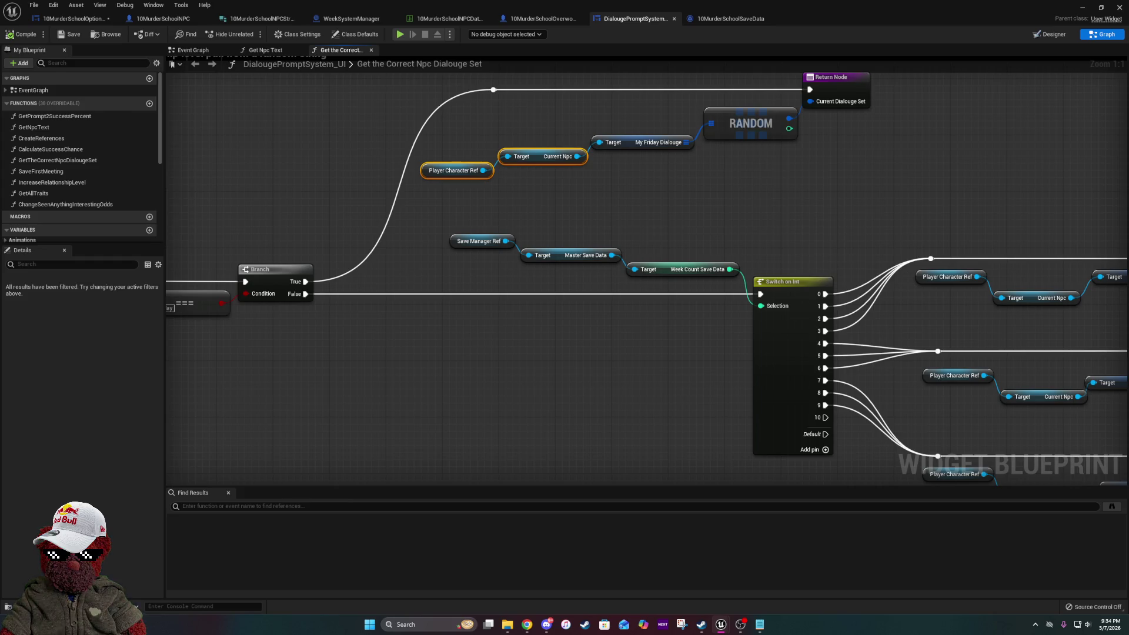
drag(805, 265, 839, 319)
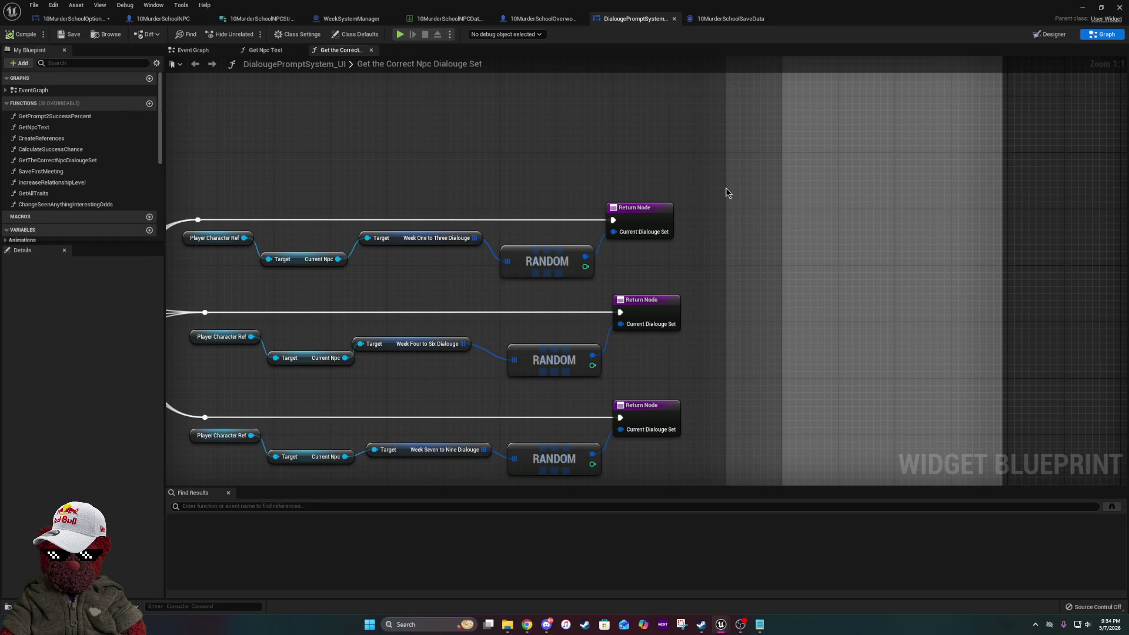
key(ctrl+v)
- From Current Npc, get My Spoken Dialouge Array and attach an array ADD node
drag(846, 188, 870, 235)
text(my spoke)
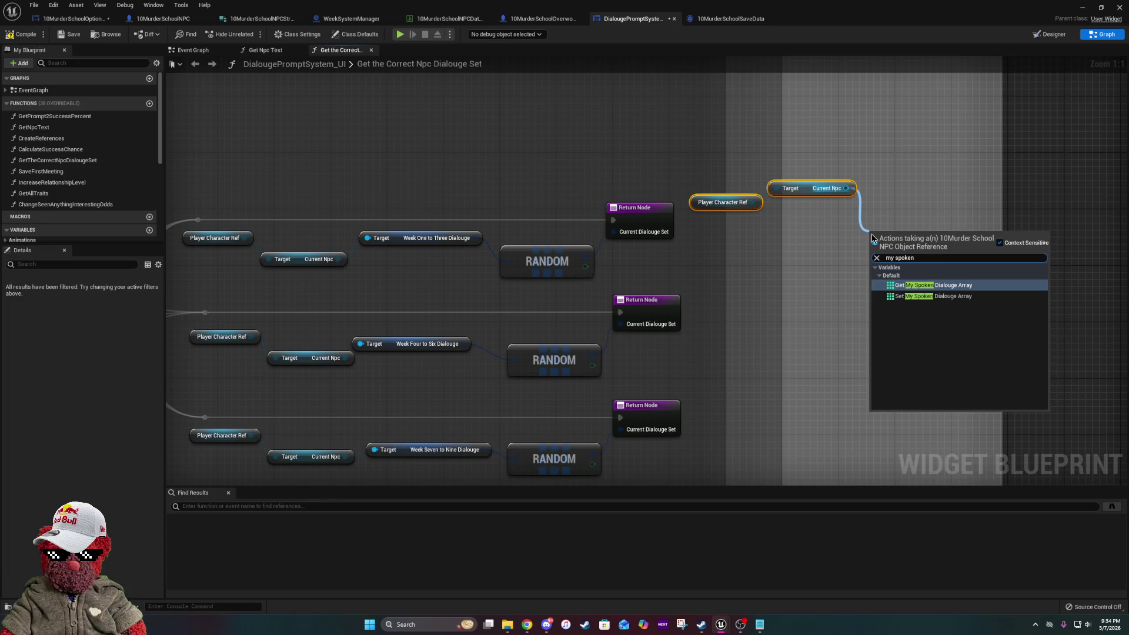
click(923, 286)
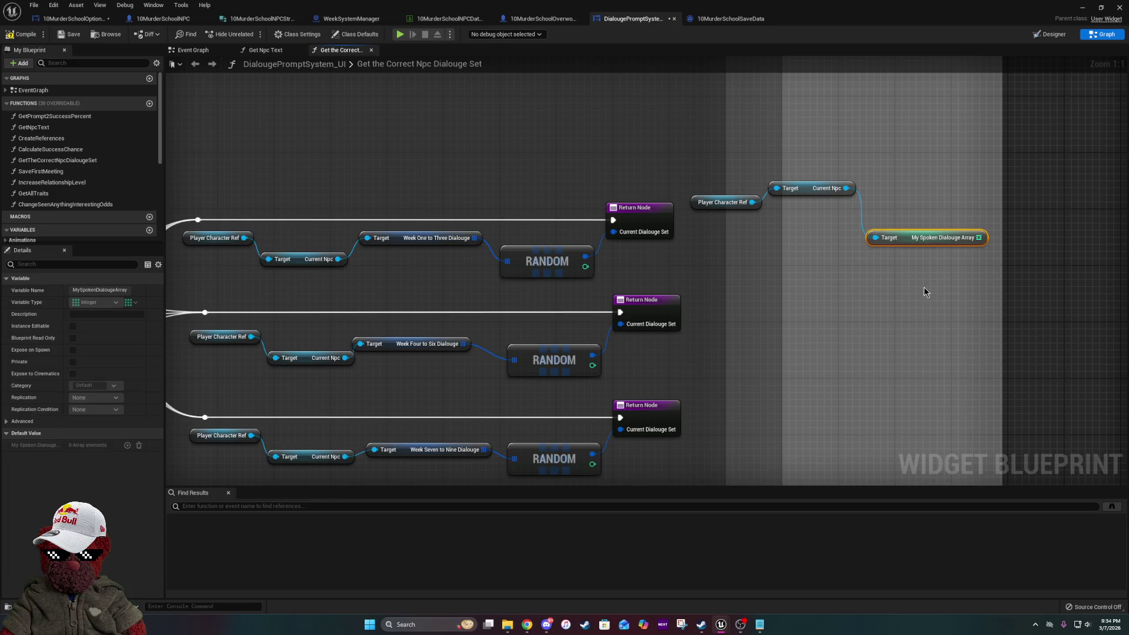
mouse_move(978, 233)
mouse_down()
mouse_move(992, 248)
mouse_move(982, 200)
mouse_move(1003, 237)
mouse_up()
text(add)
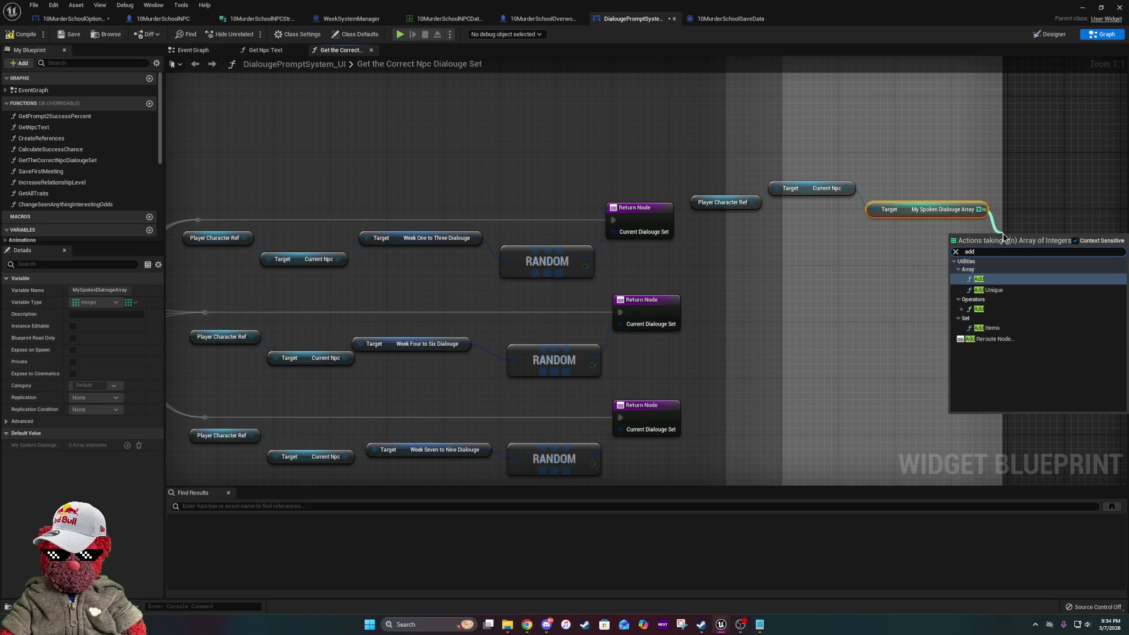
click(986, 280)
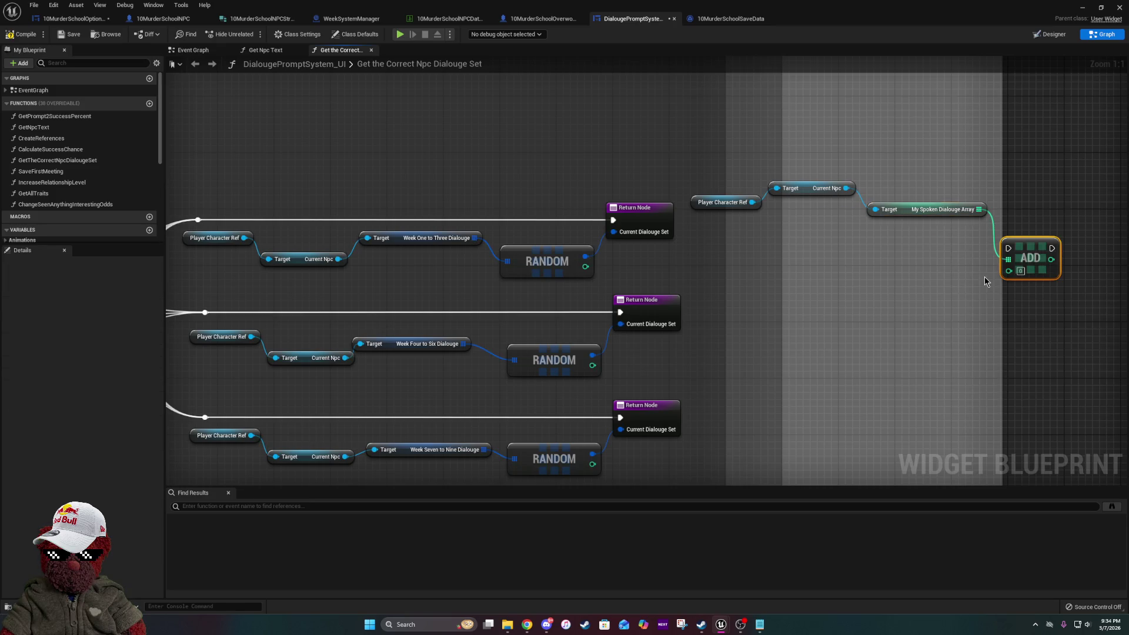
- Save the blueprint and select the My Spoken Dialouge Array and ADD nodes
drag(985, 281, 470, 283)
mouse_move(318, 261)
mouse_down()
mouse_move(753, 253)
mouse_move(690, 247)
mouse_up()
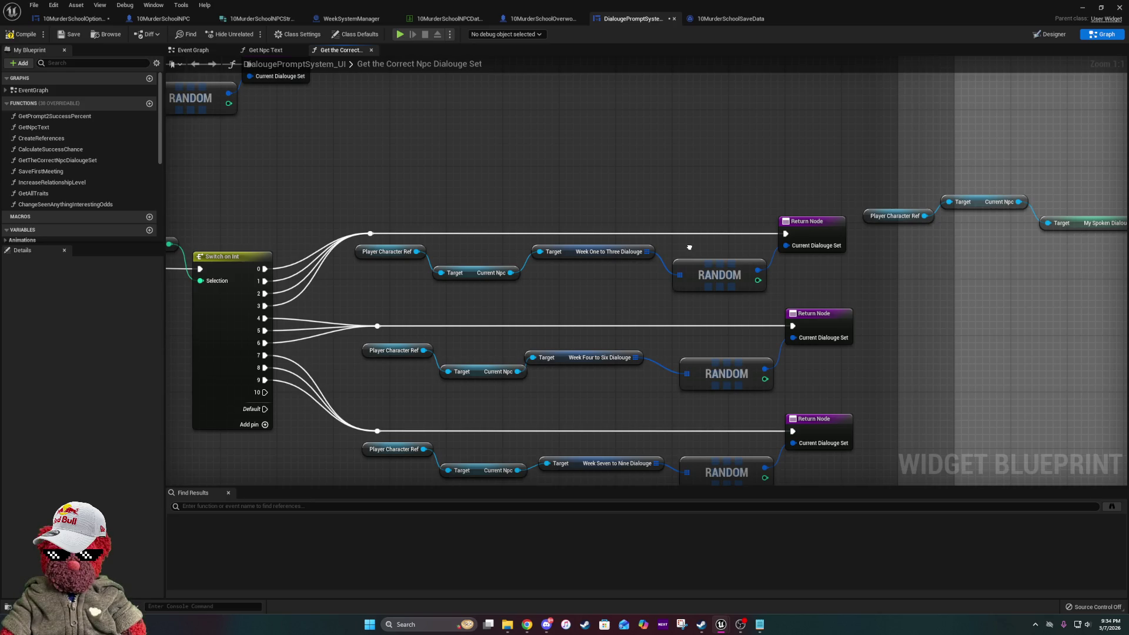
drag(690, 247, 509, 251)
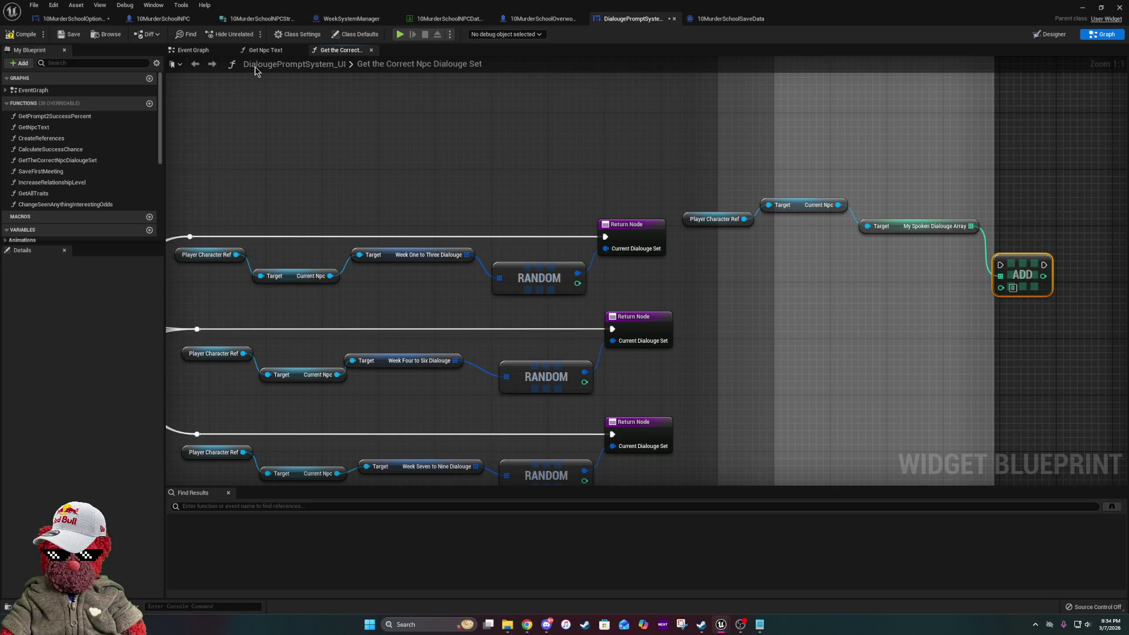
click(69, 34)
drag(998, 276, 795, 270)
drag(665, 155, 936, 345)
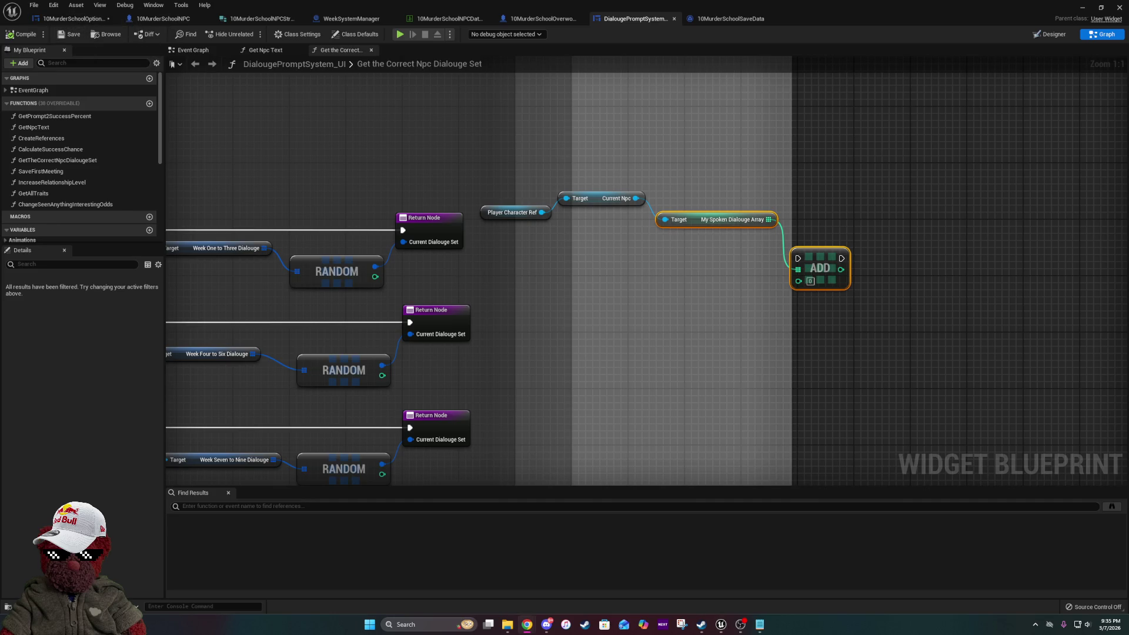
- In 10MurderSchoolSaveData, inspect WeeklyCrimeInfoSaveData's current-week map, expanding and collapsing its nine entries
click(715, 18)
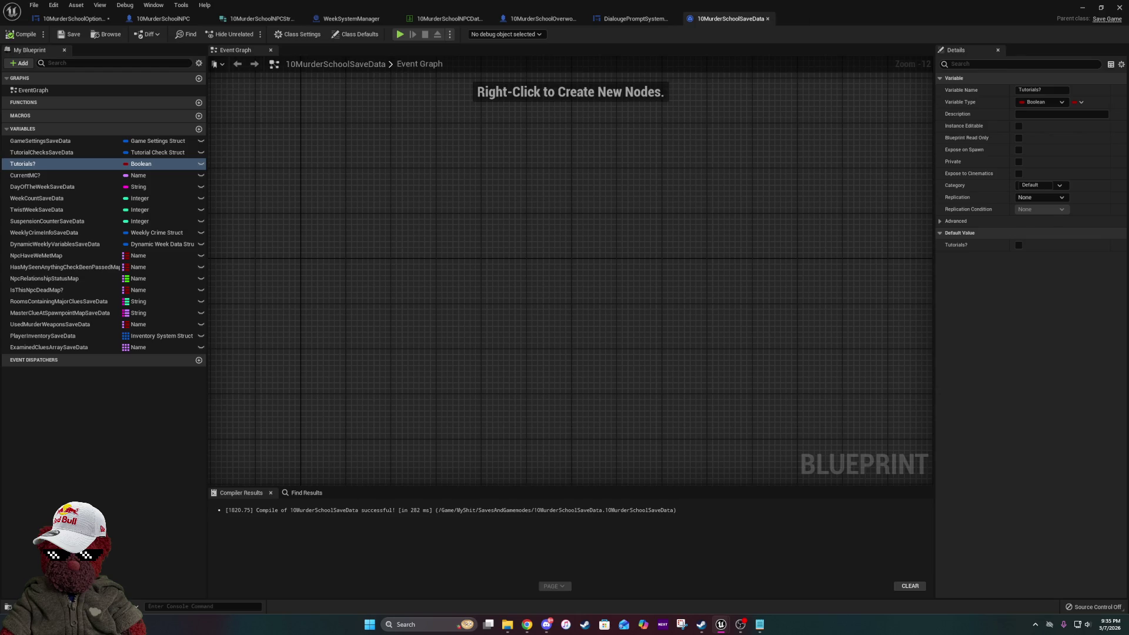
click(95, 235)
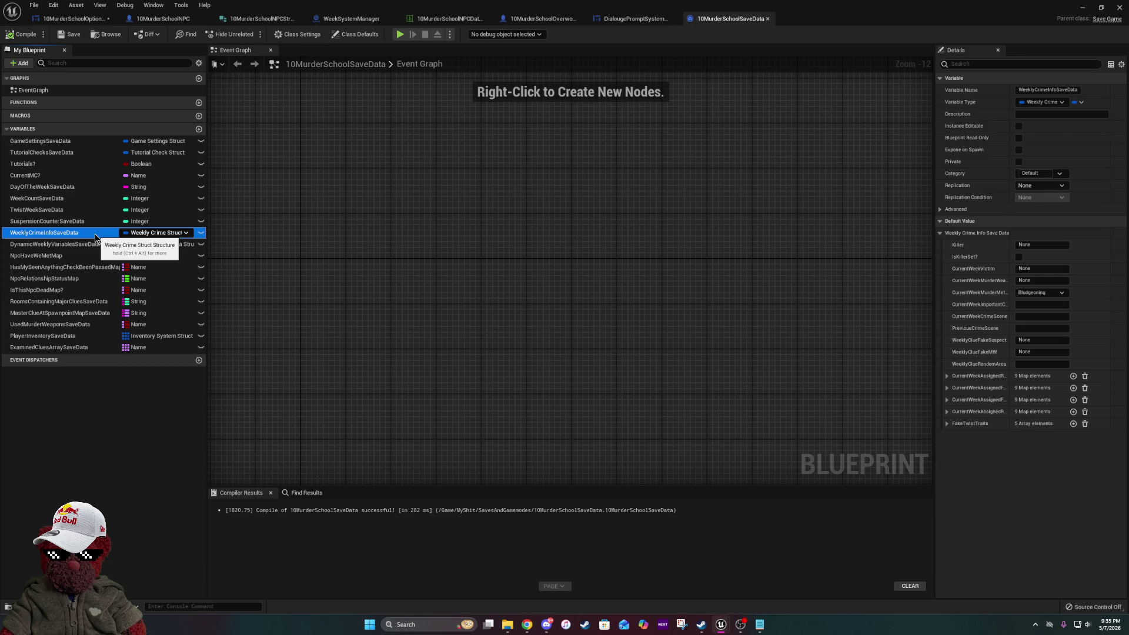
click(946, 375)
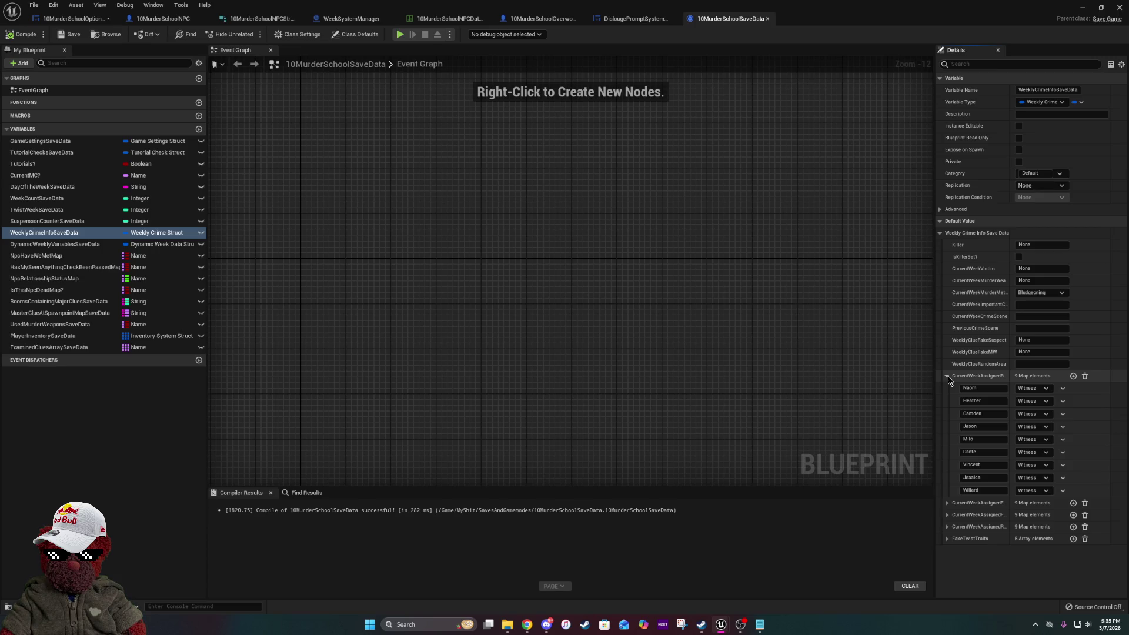
click(947, 376)
click(946, 377)
click(947, 377)
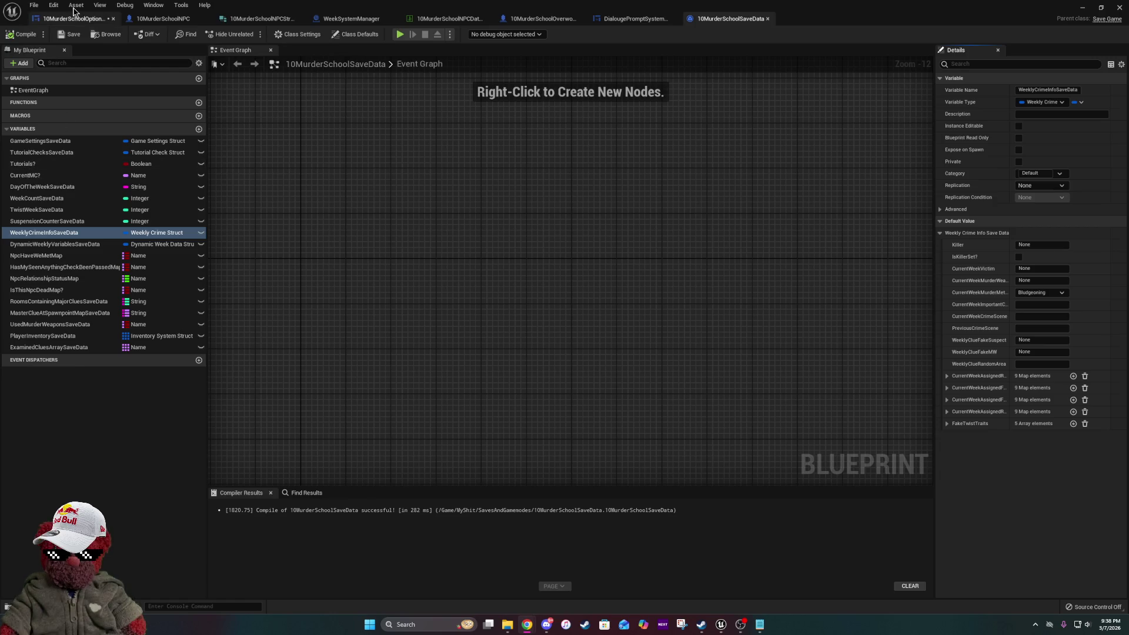
- Leave the save-data blueprint editor and bring the main level editor window forward
click(70, 38)
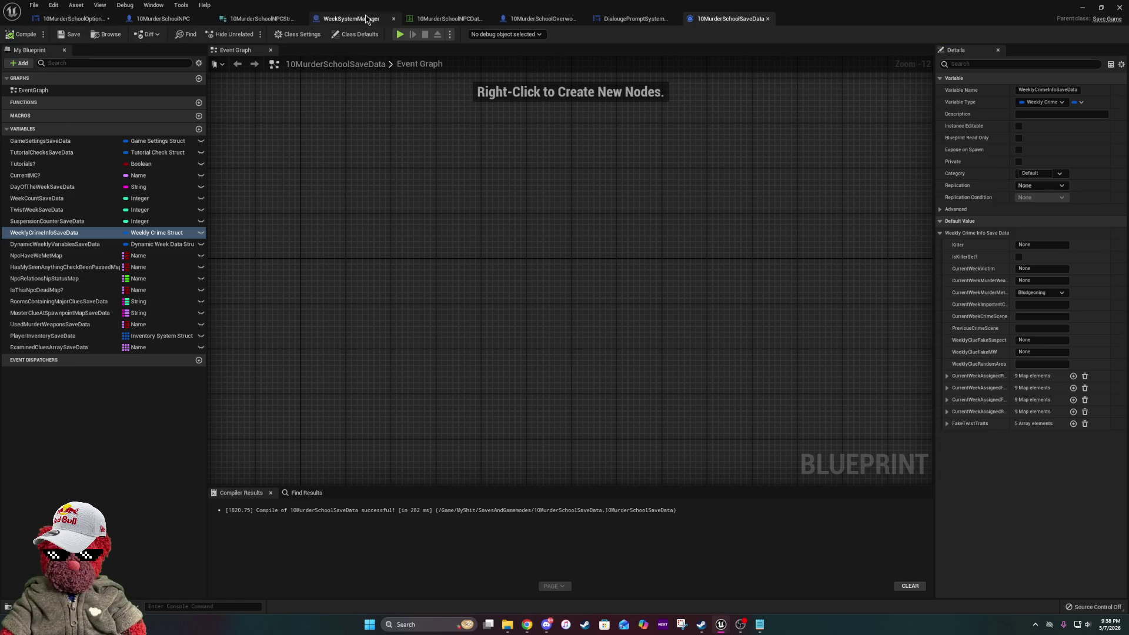
key(alt+Tab)
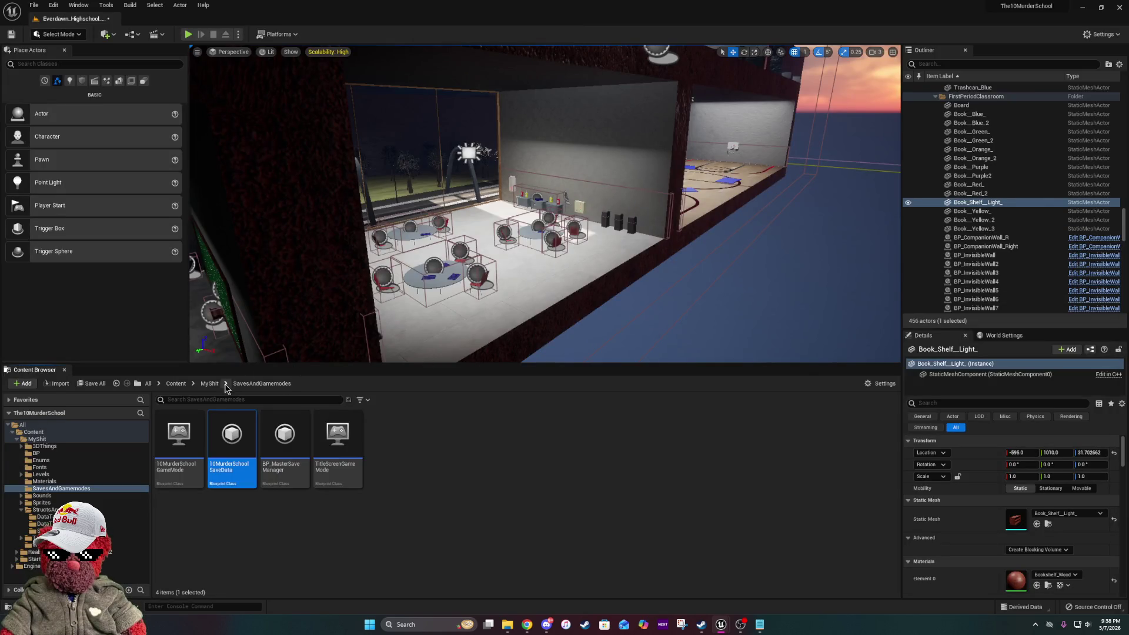
- Navigate the Content Browser from MyShit into StructsAndDataTables, then into Structs
click(209, 383)
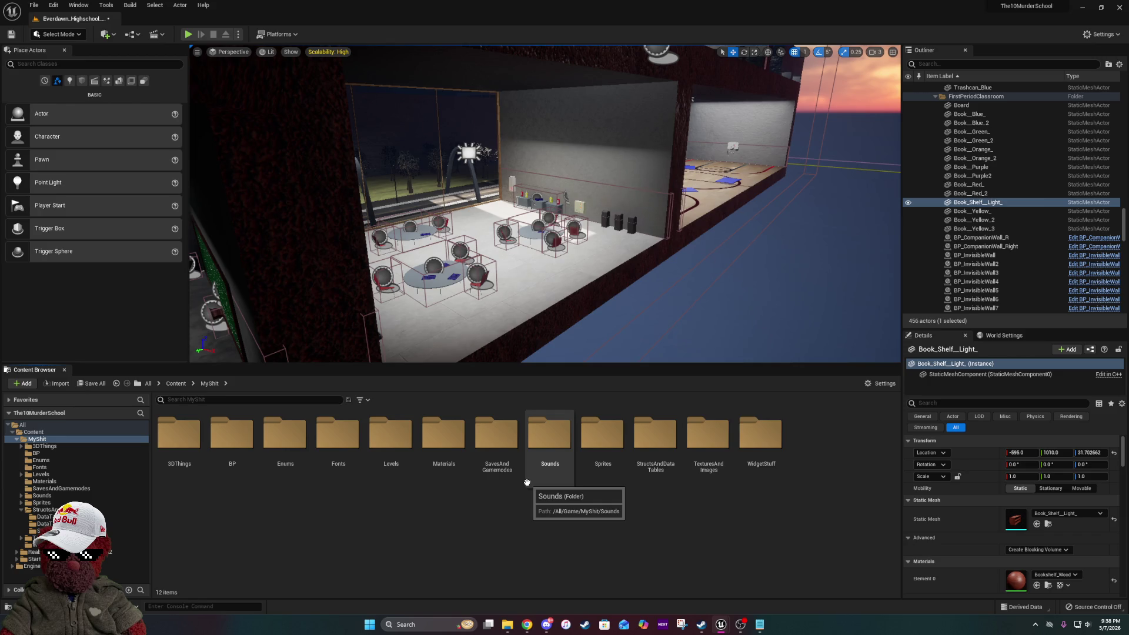
double_click(641, 450)
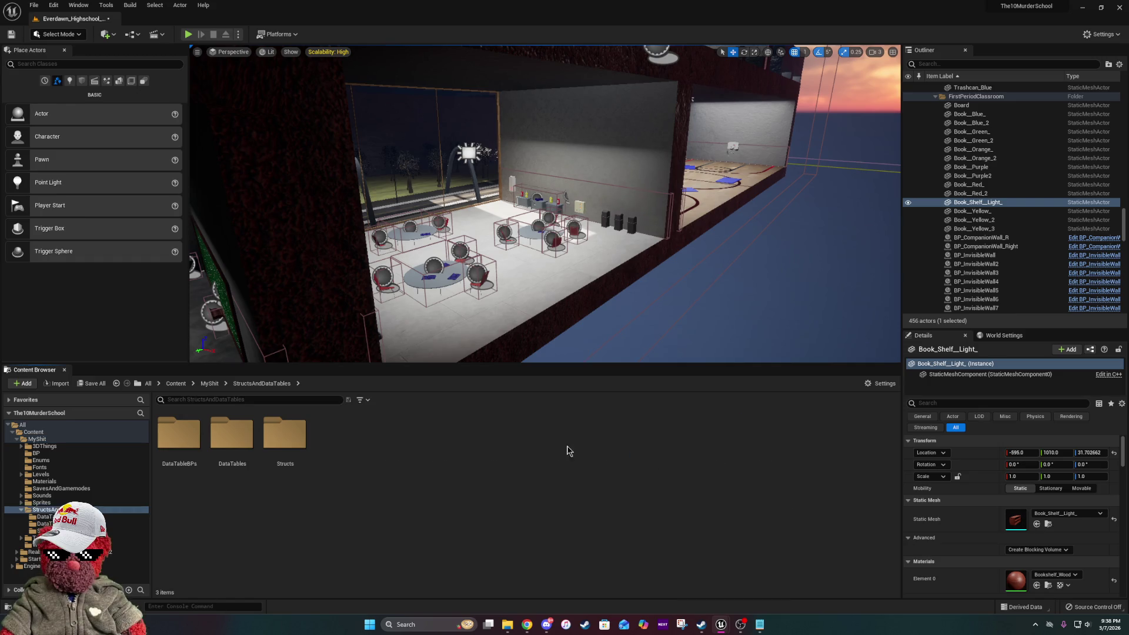
double_click(286, 435)
right_click(358, 548)
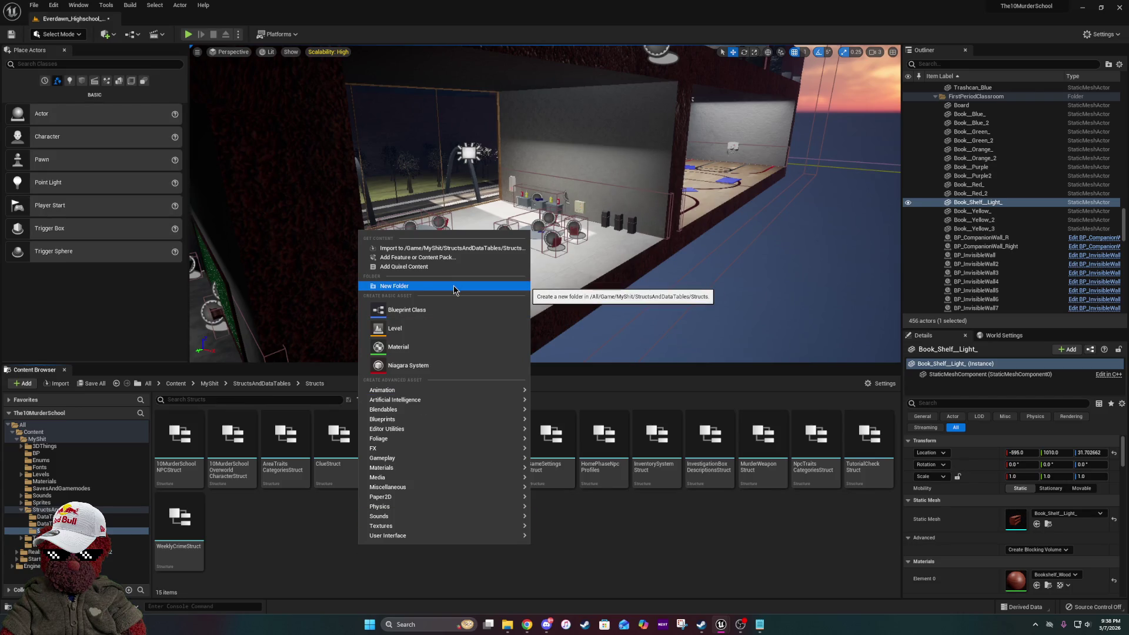
- Create a Blueprints > Structure asset in Structs named SpokenNpcDialougeStruct
mouse_move(392, 527)
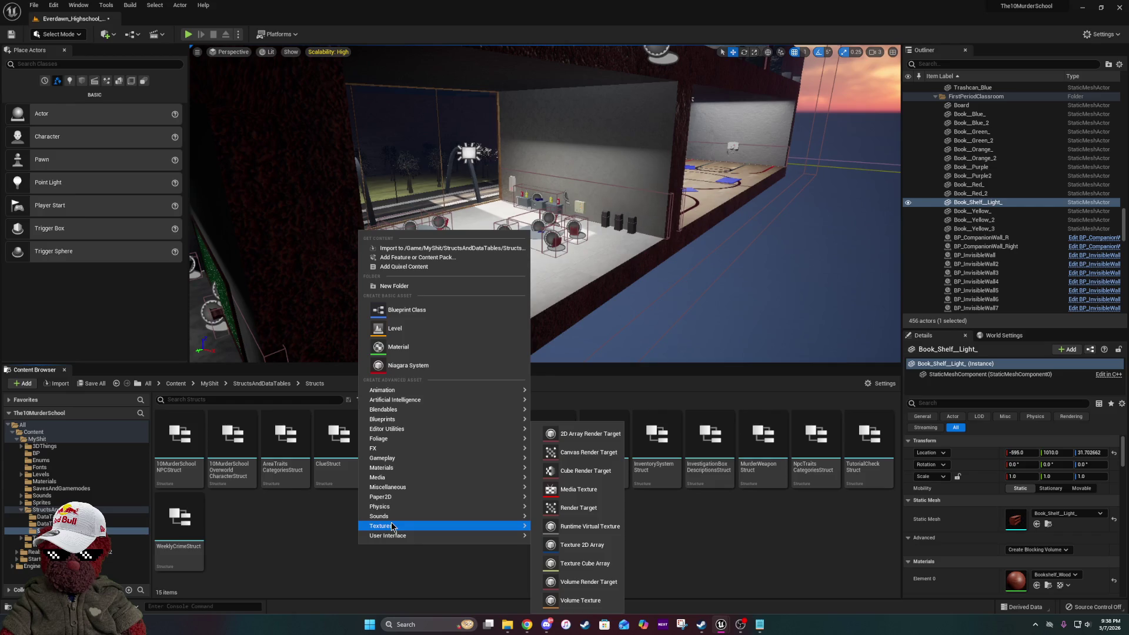
mouse_move(412, 470)
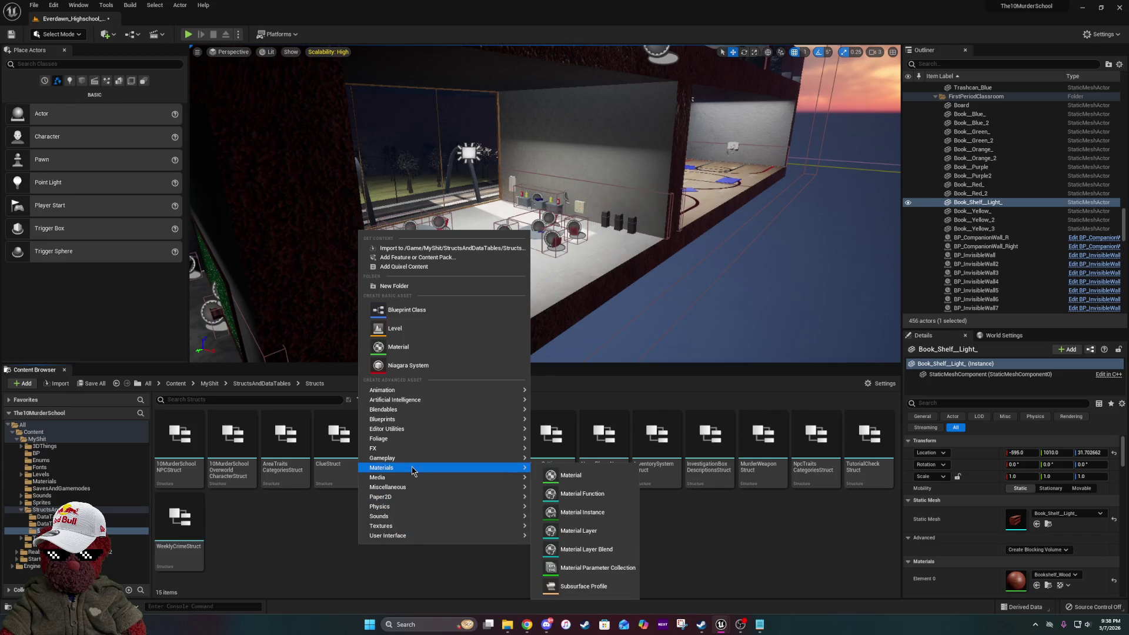
mouse_move(408, 490)
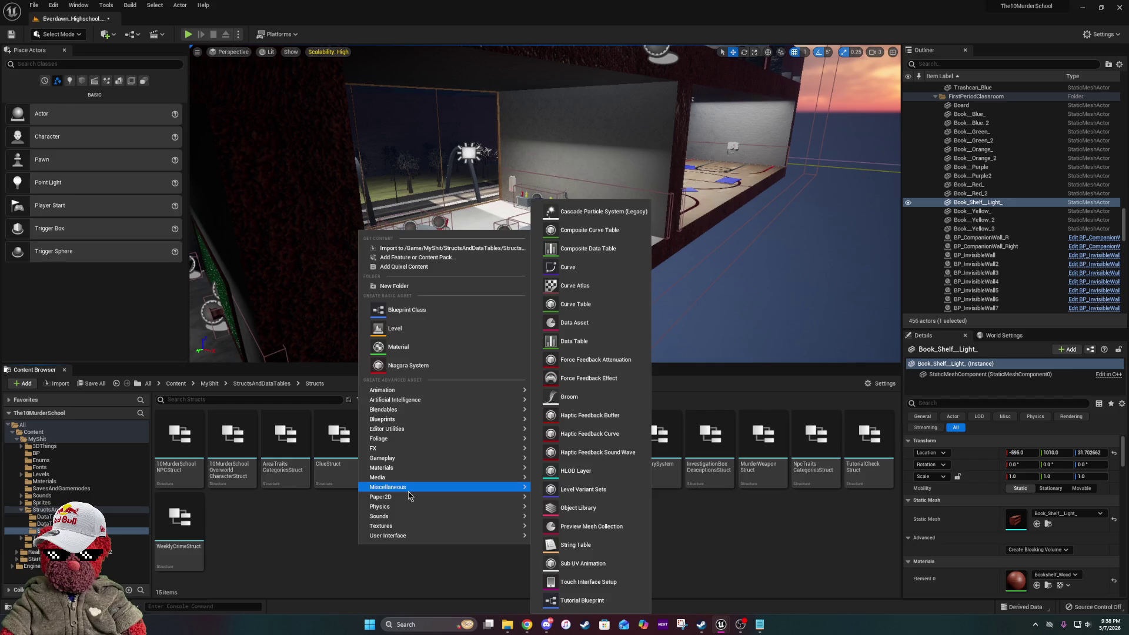
mouse_move(421, 420)
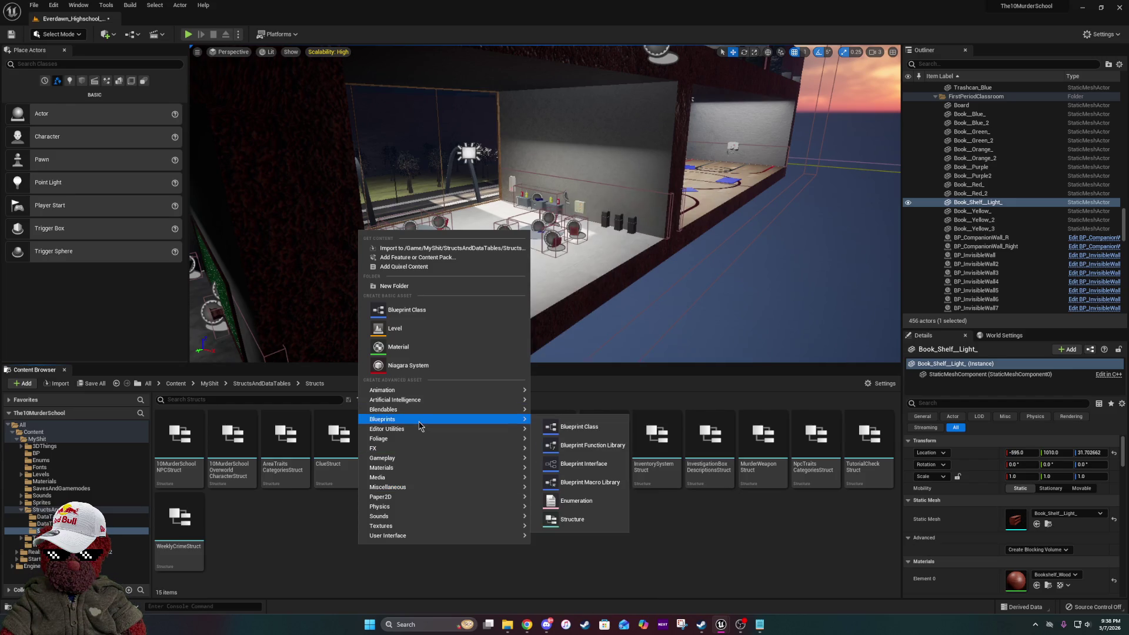
click(575, 518)
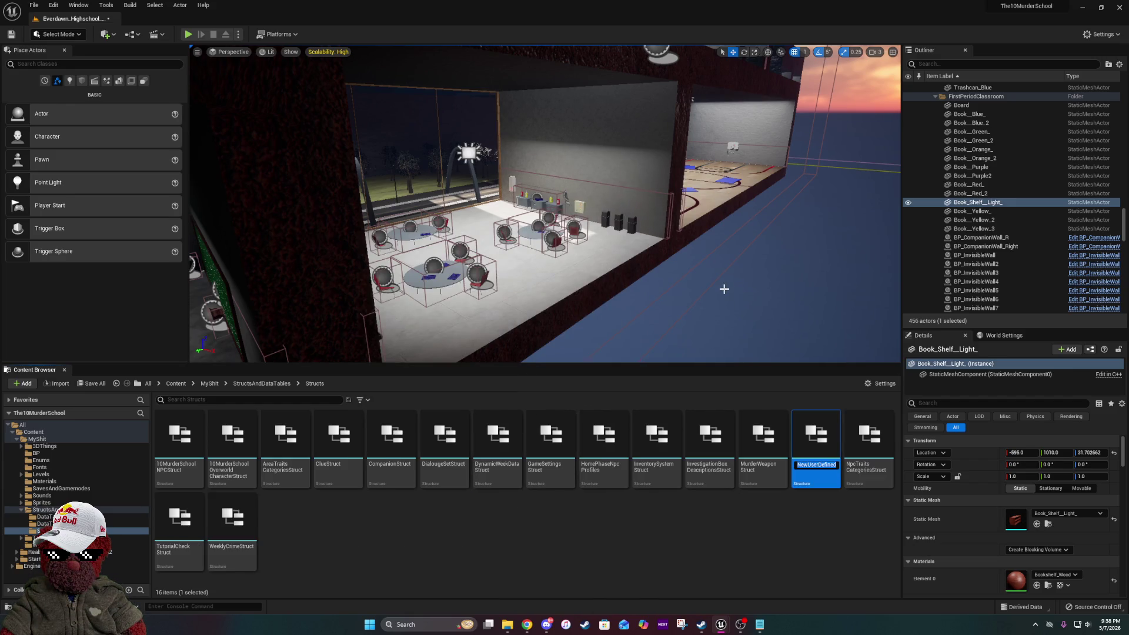
text(SpokenD)
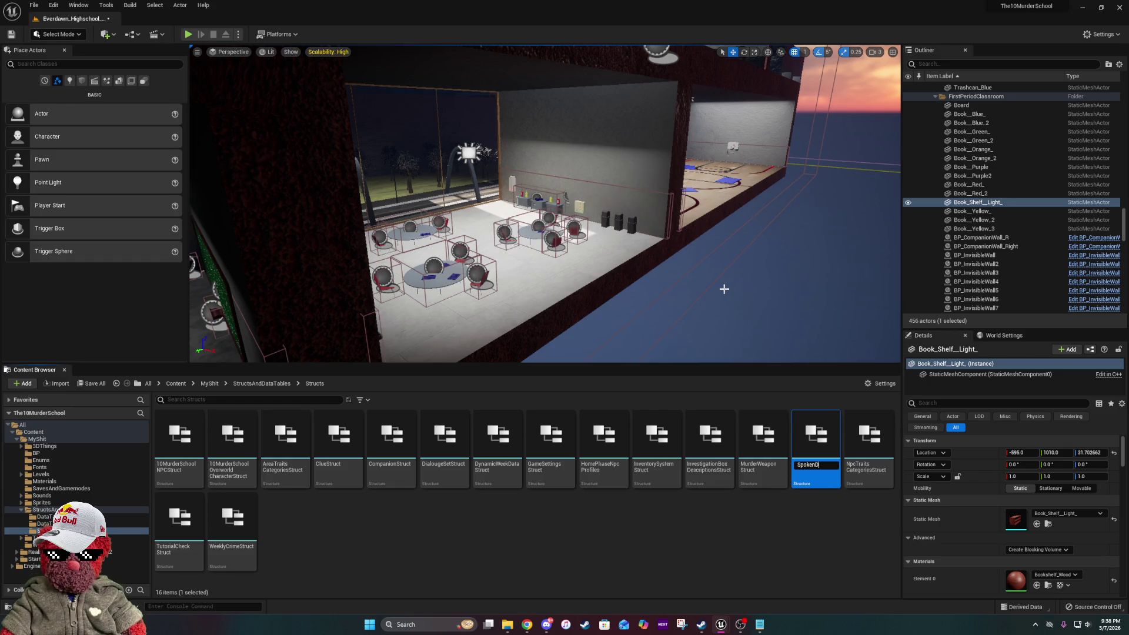
key(BackSpace)
text(nNpcD)
text(ialougeStr)
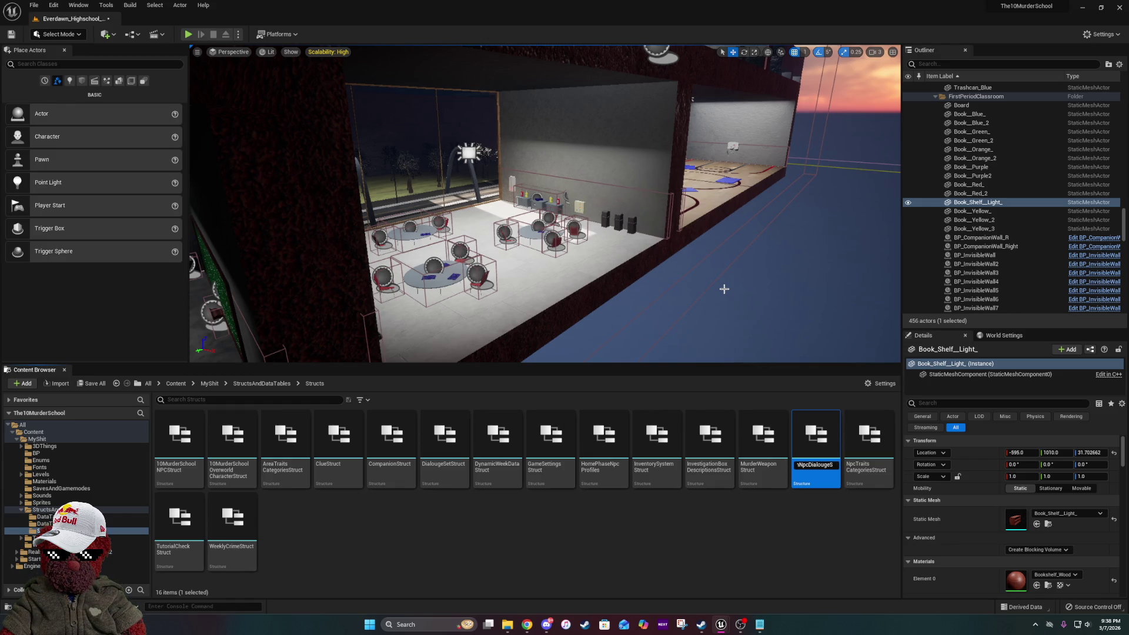
text(uct)
key(Return)
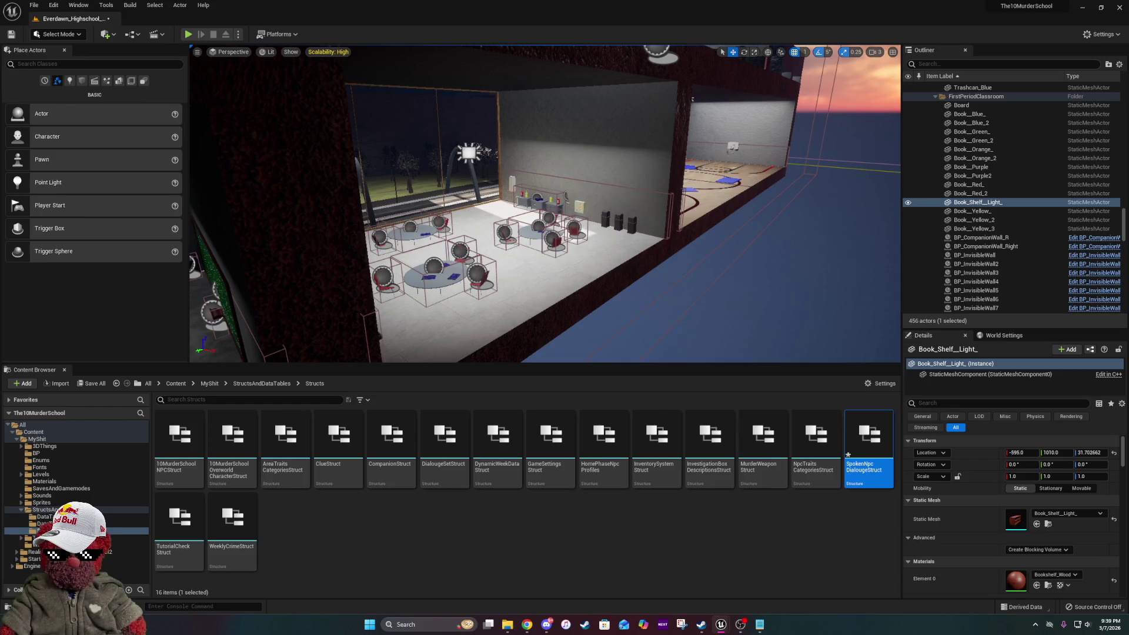
key(alt+Tab)
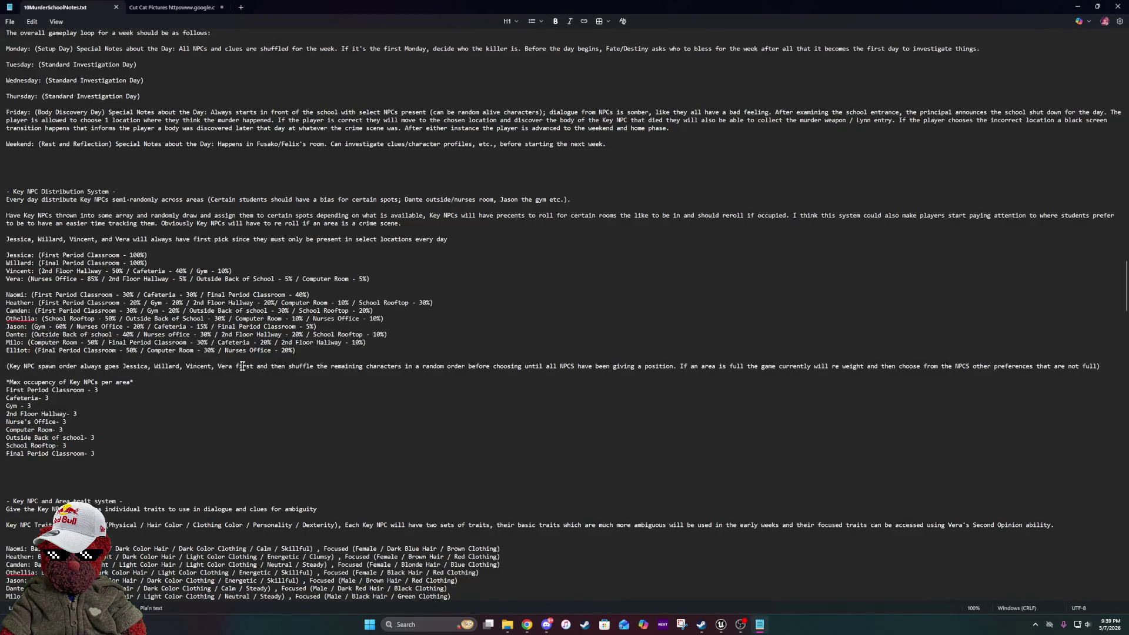
scroll(242, 366, down, 15)
scroll(242, 365, down, 20)
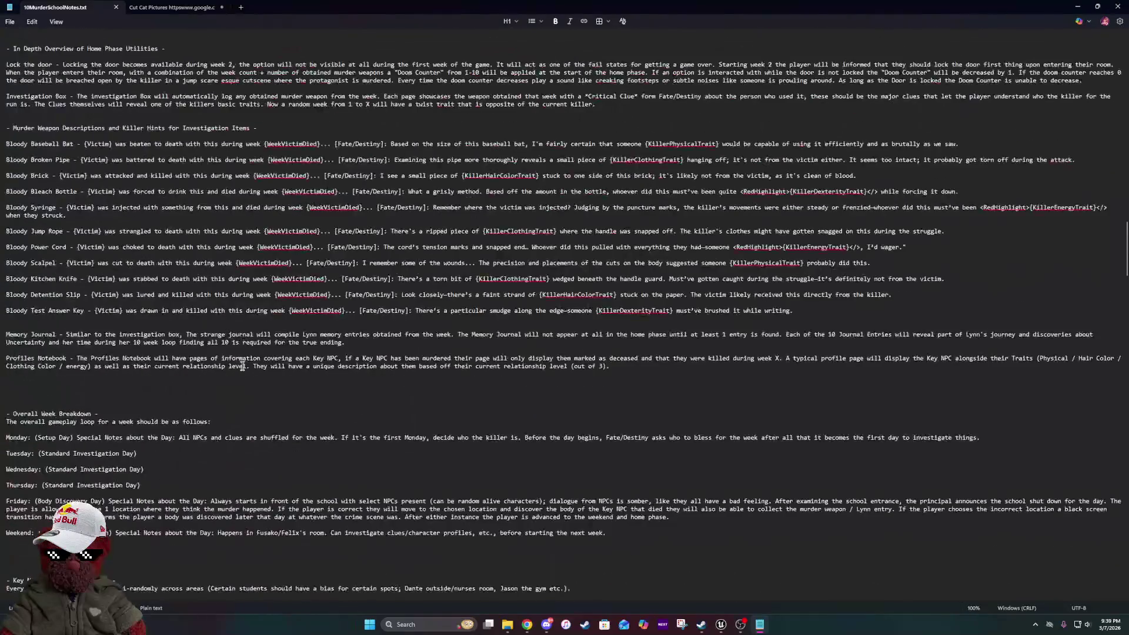
scroll(243, 366, down, 12)
scroll(304, 230, up, 6)
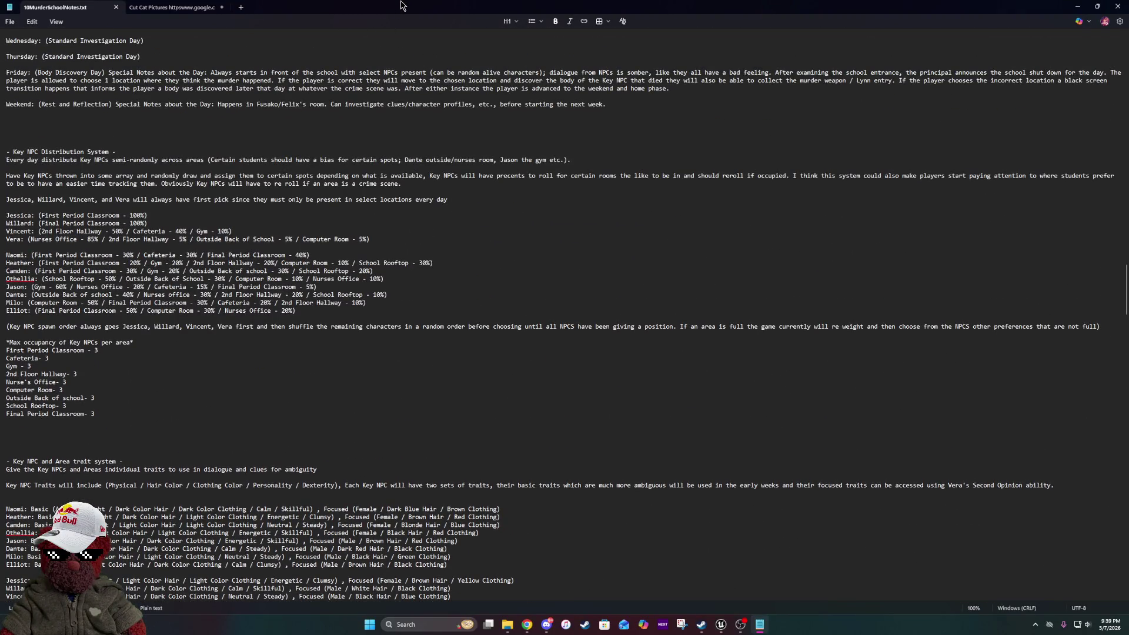
key(alt+Tab)
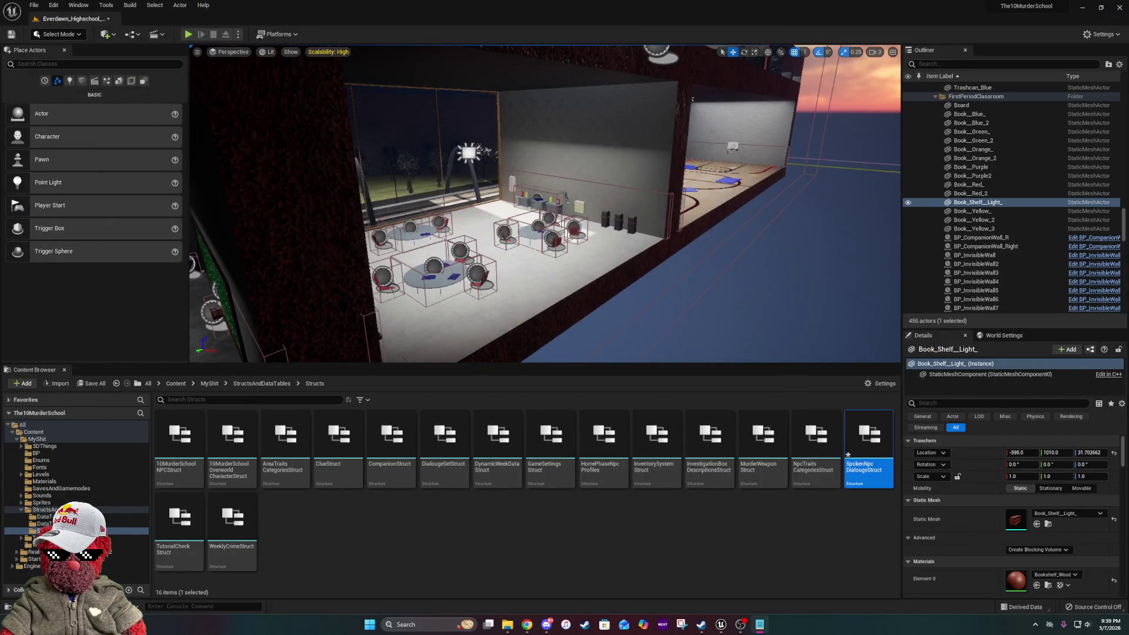
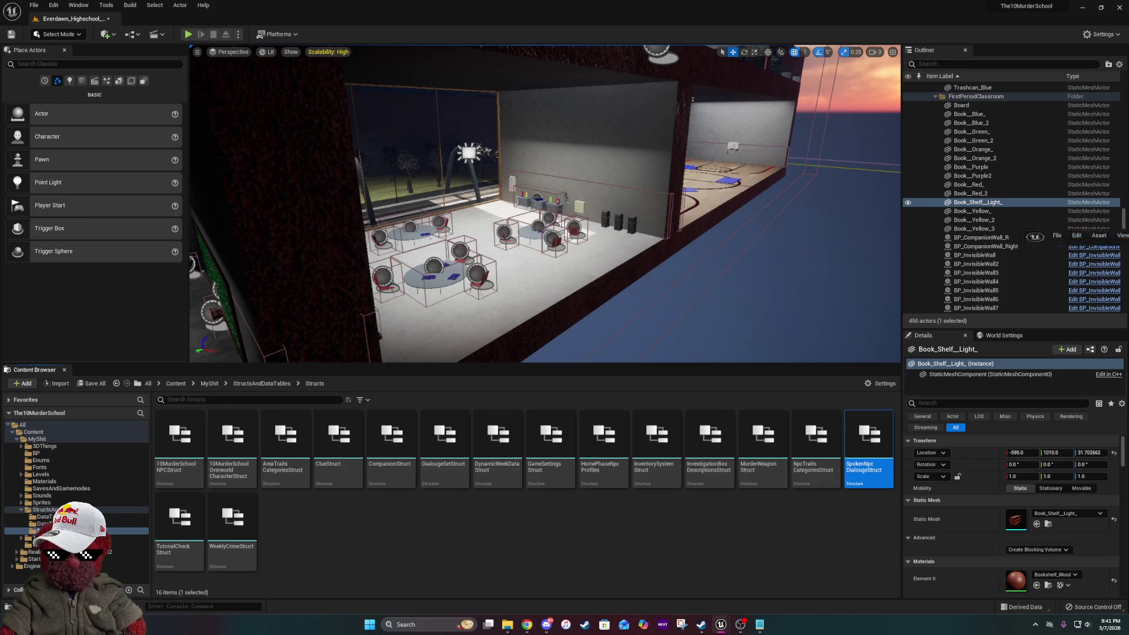
- Add a SavedSpokenDialouge variable of type Spoken Npc Dialouge Struct to the save data blueprint
mouse_move(411, 49)
mouse_down()
mouse_move(410, 94)
mouse_move(420, 36)
mouse_move(448, 12)
mouse_up()
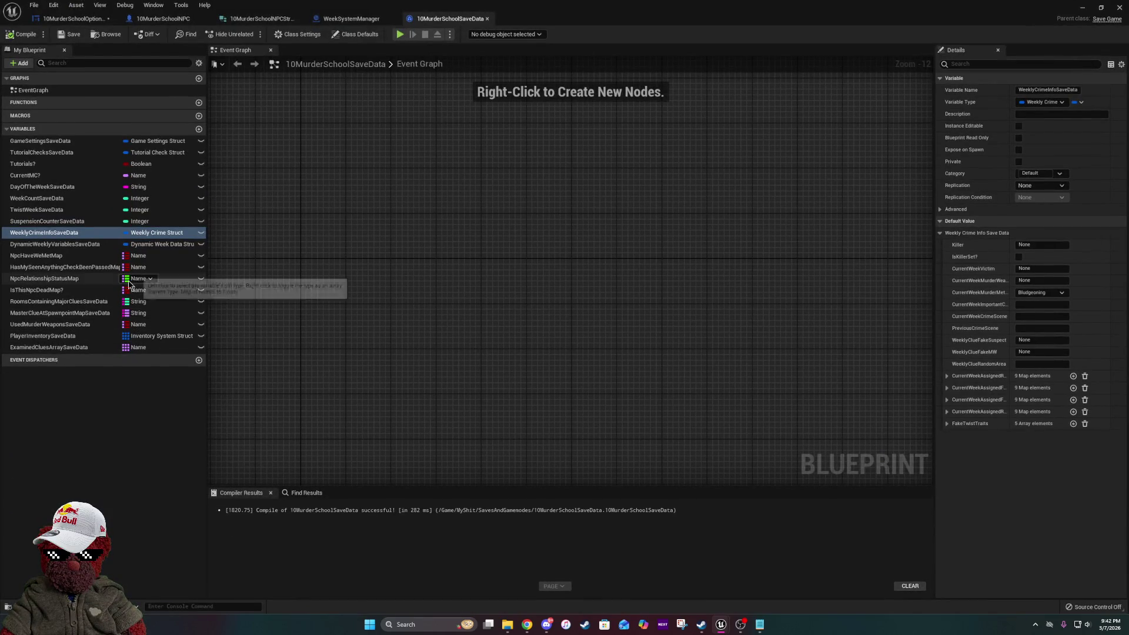
click(50, 459)
click(199, 129)
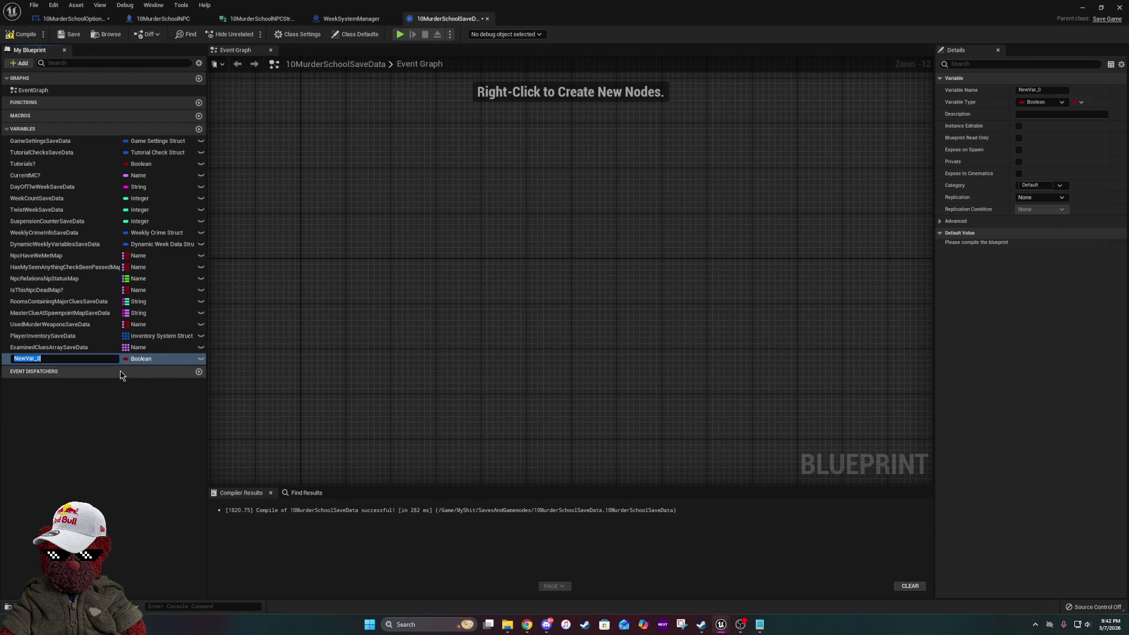
text(S)
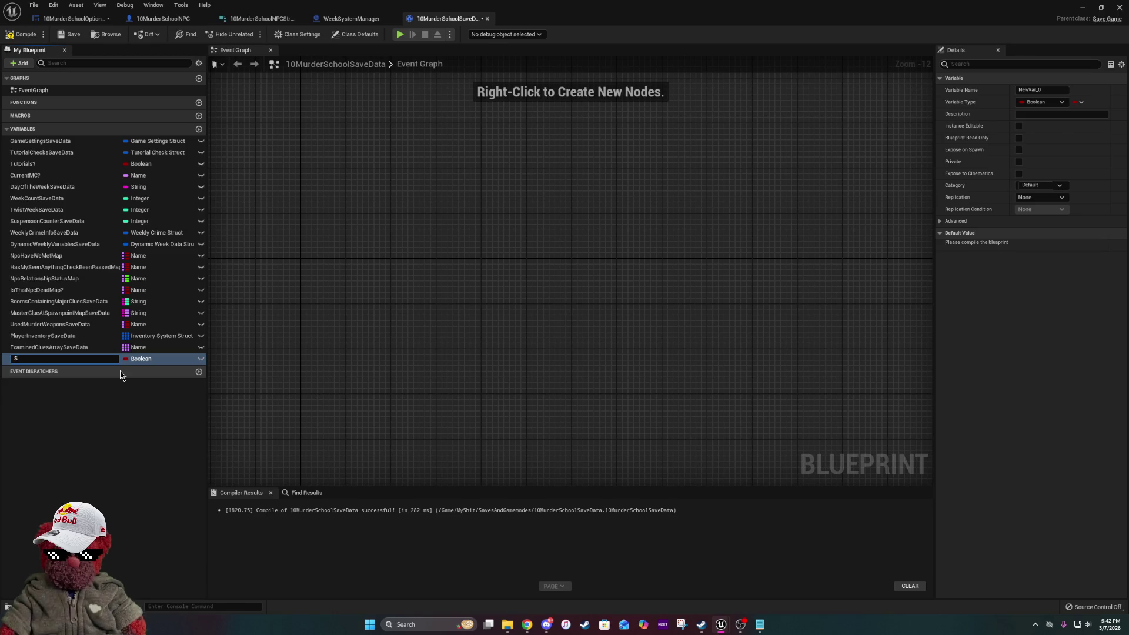
text(avedS)
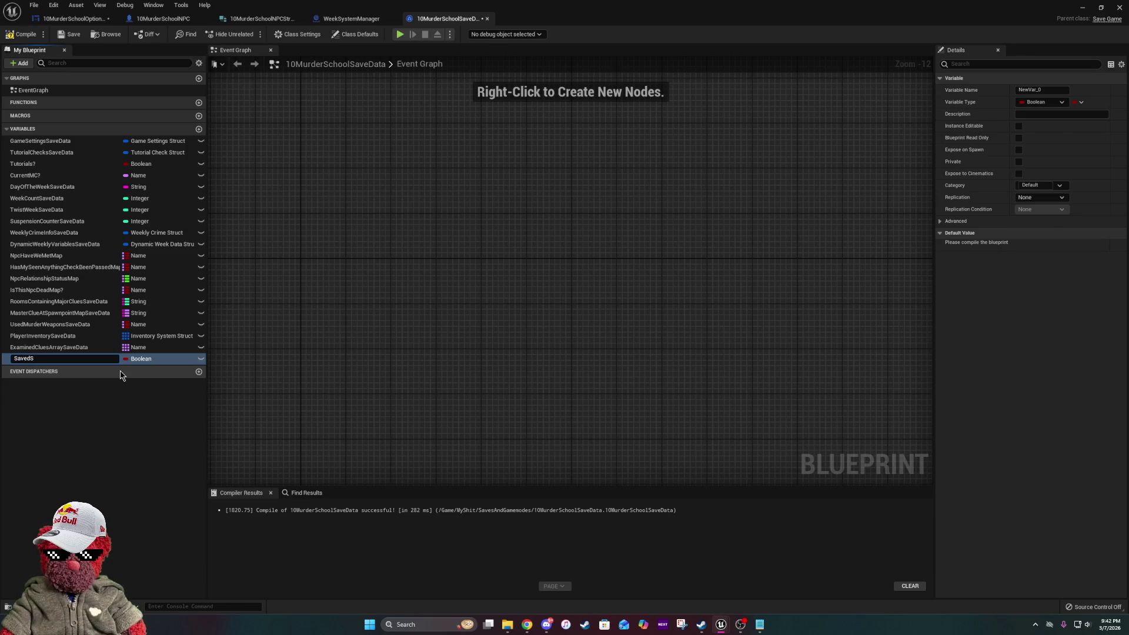
text(poken)
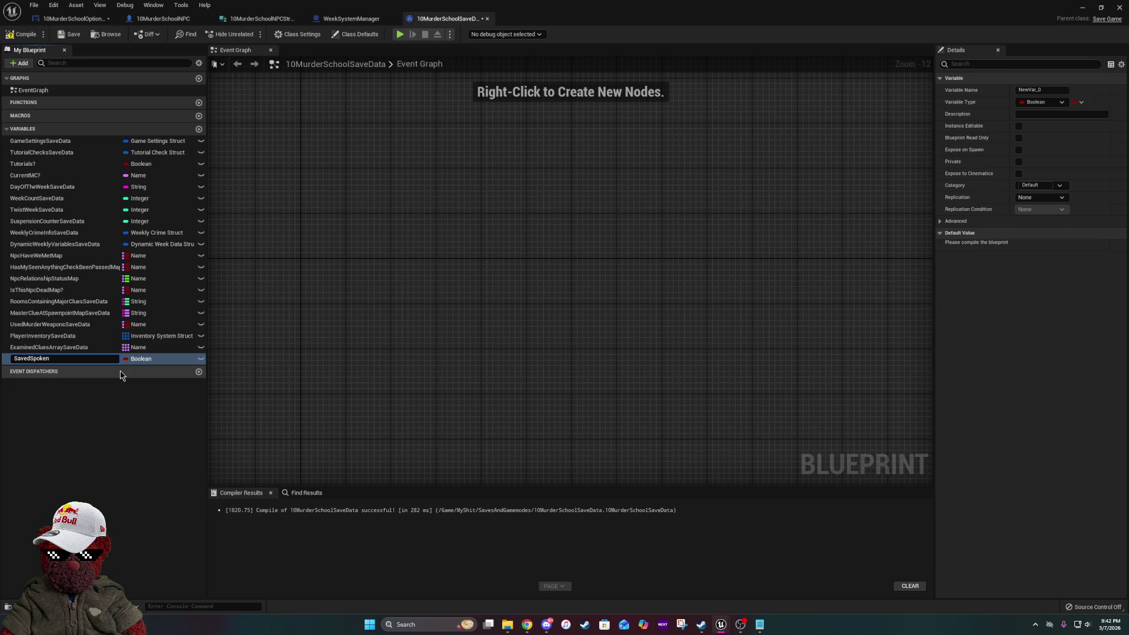
text(Dialouge)
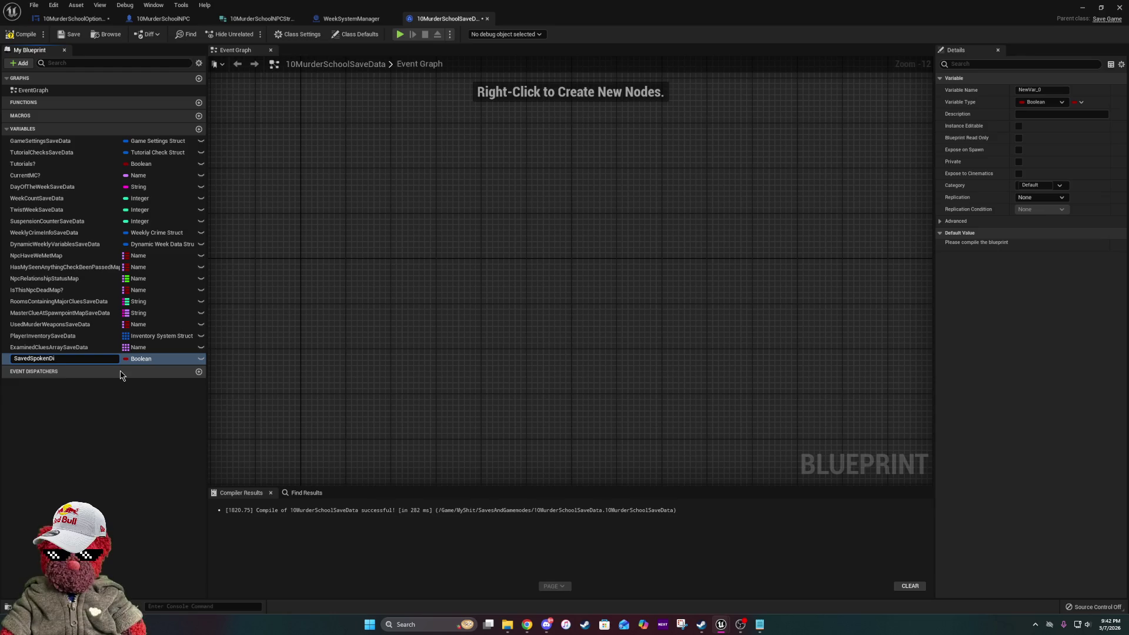
key(Return)
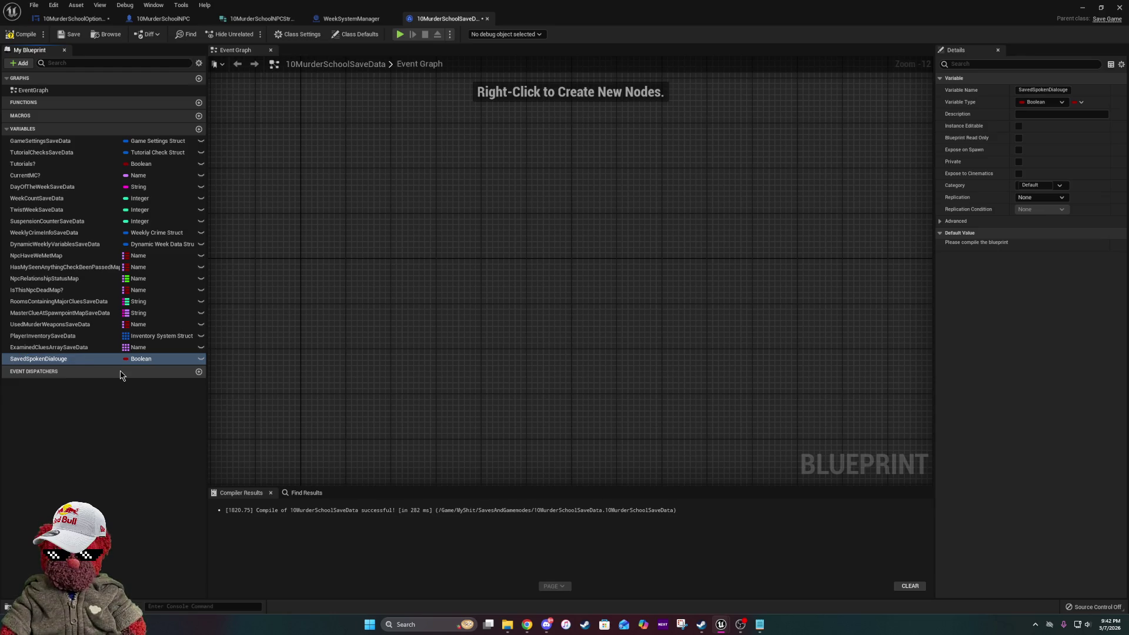
click(131, 360)
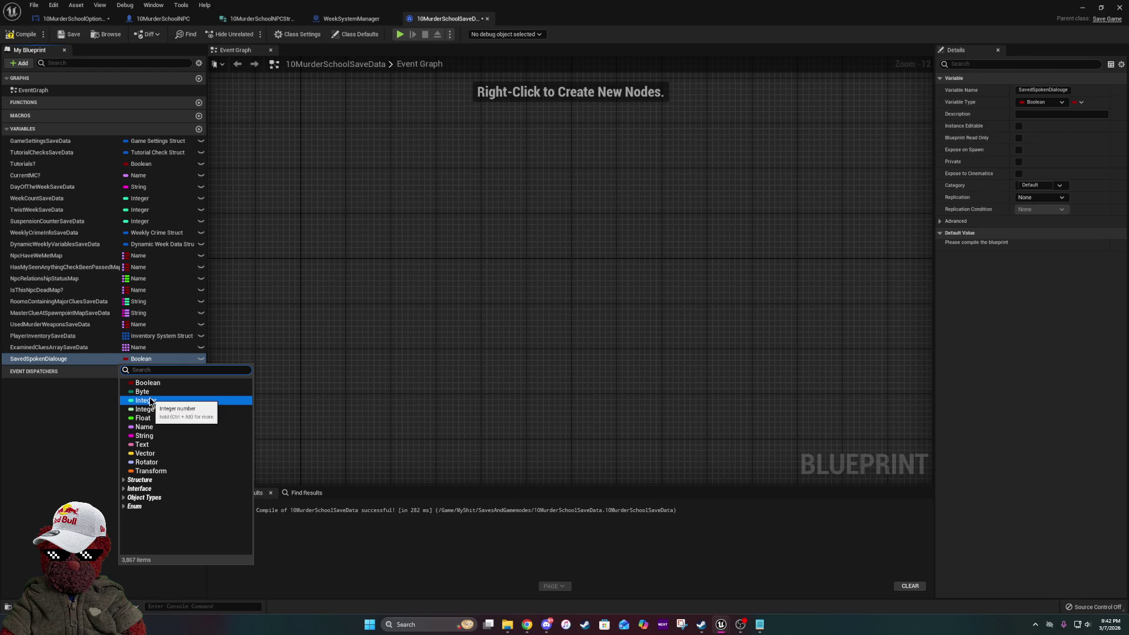
text(spoken)
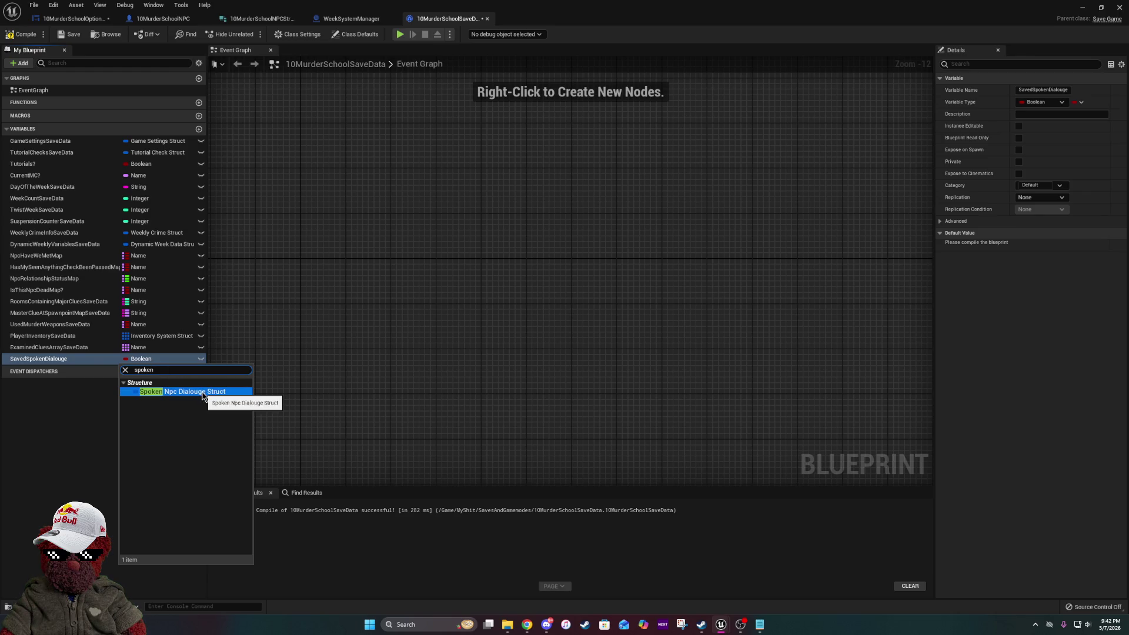
click(202, 392)
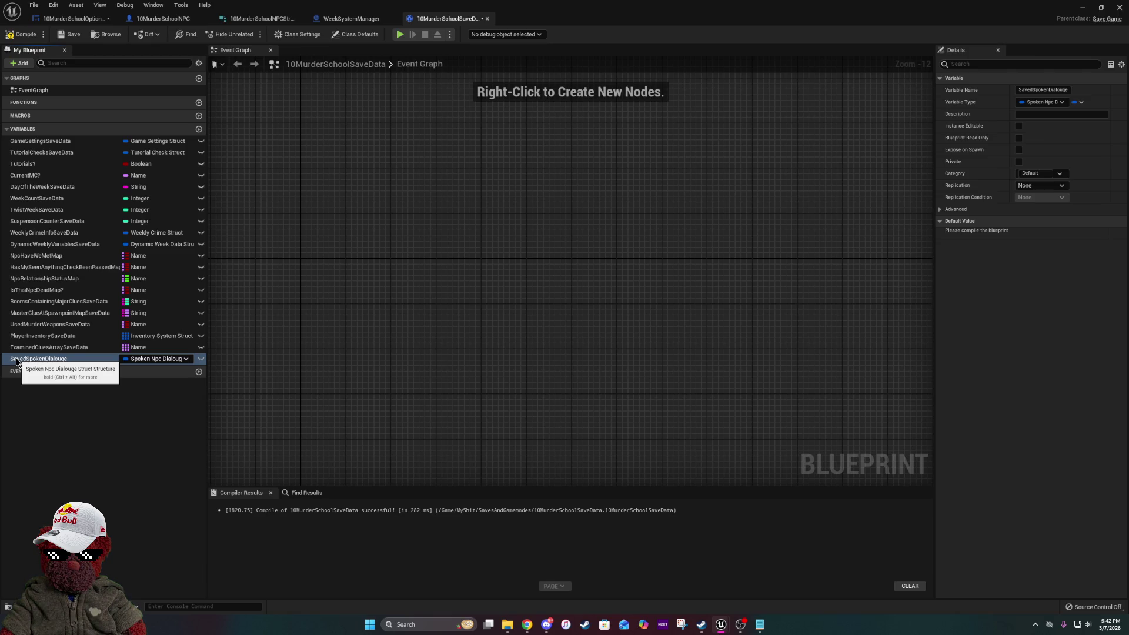
- Move SavedSpokenDialouge below DynamicWeeklyVariablesSaveData, then compile and save the blueprint
drag(17, 361, 44, 259)
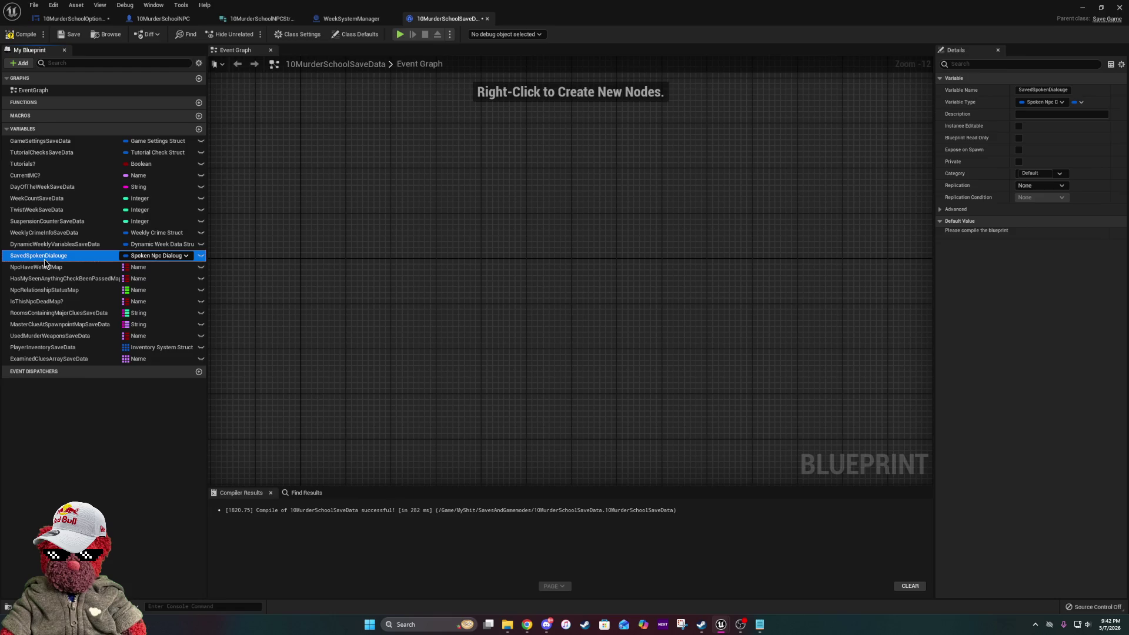
click(24, 34)
click(69, 36)
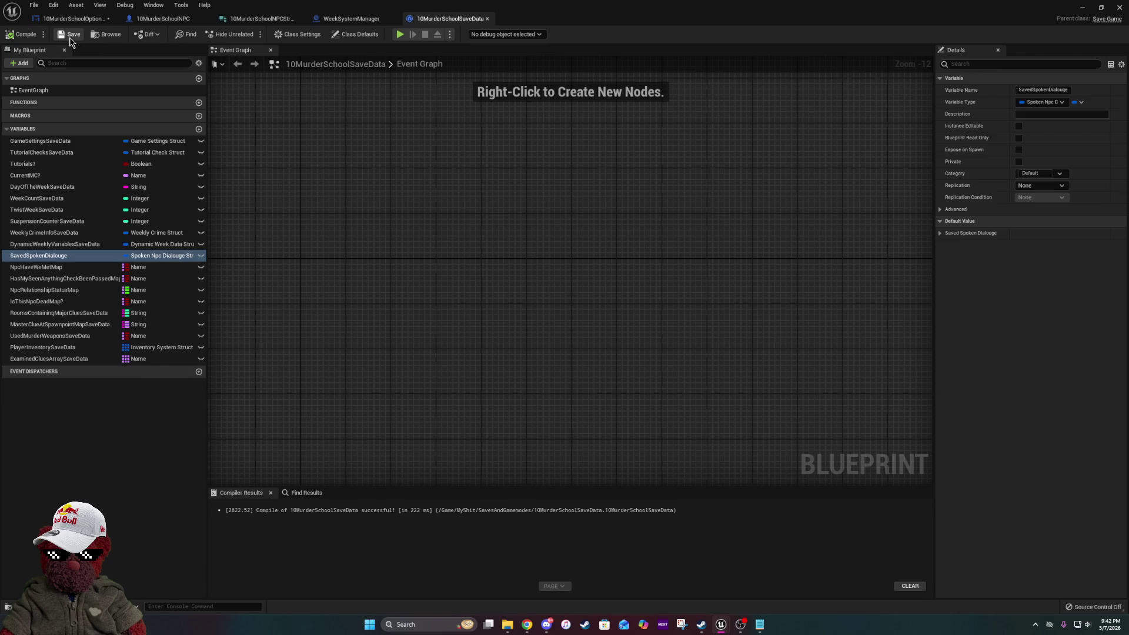
- Expand the variable's default values, then return to the 10MurderSchoolNPC blueprint editor
click(940, 233)
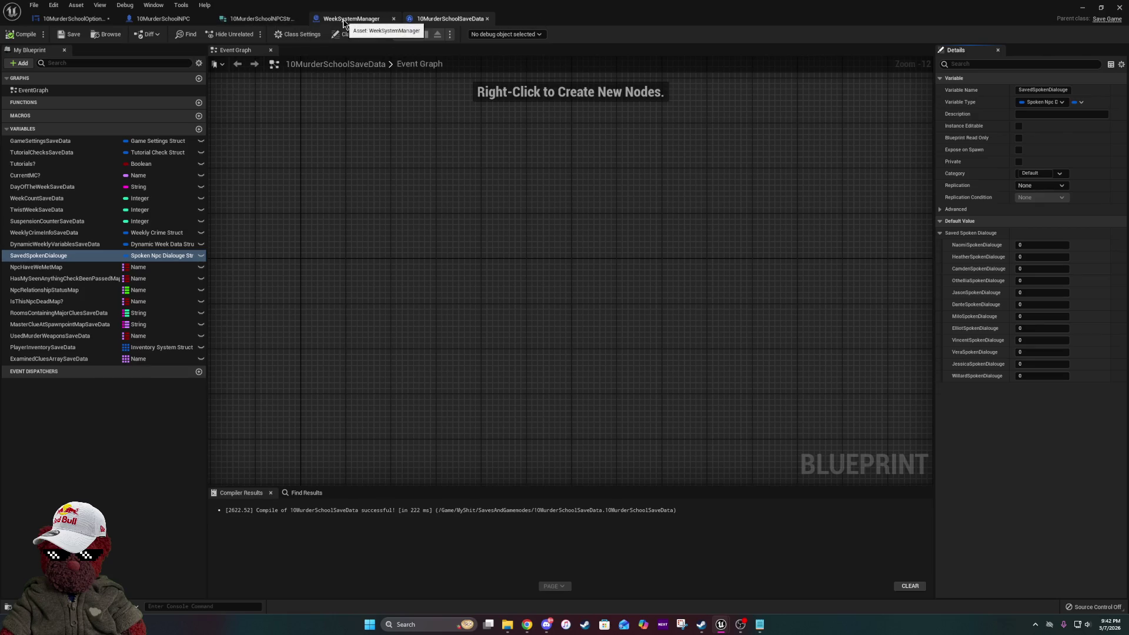
key(alt+Tab)
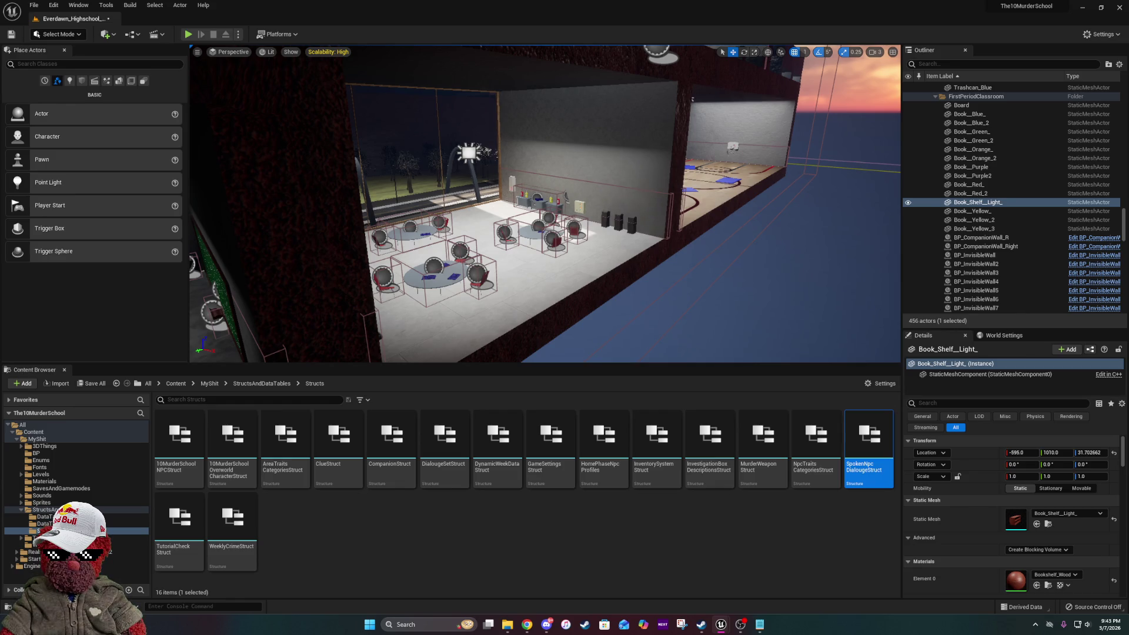
key(alt+Tab)
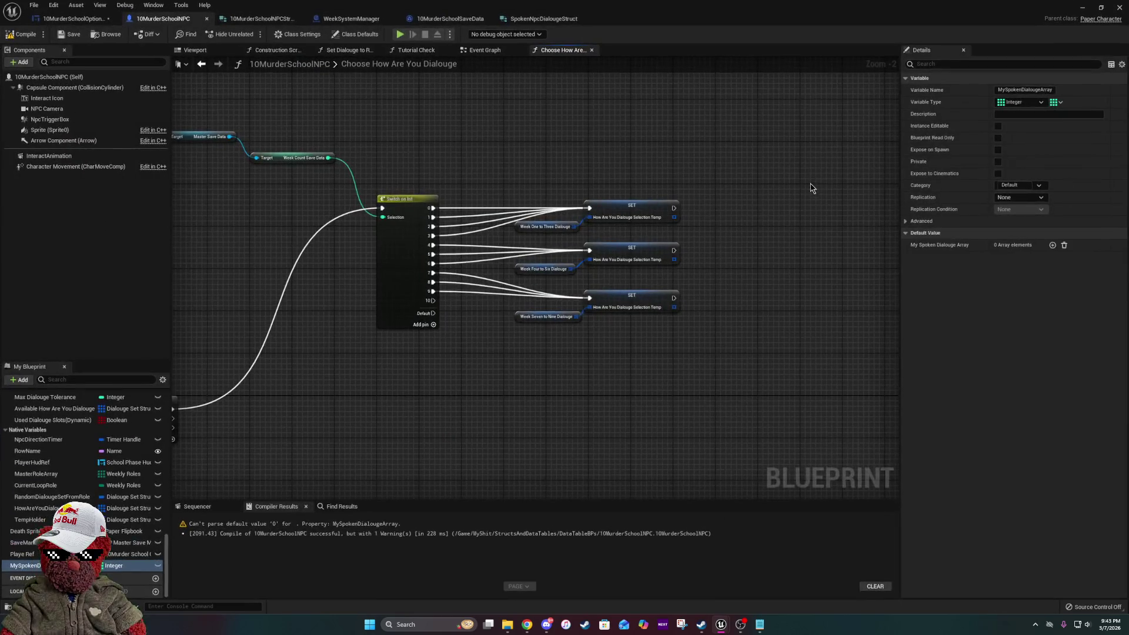
- Close the 10MurderSchoolOptions_UI blueprint and compile 10MurderSchoolNPC without warnings
drag(455, 220, 680, 236)
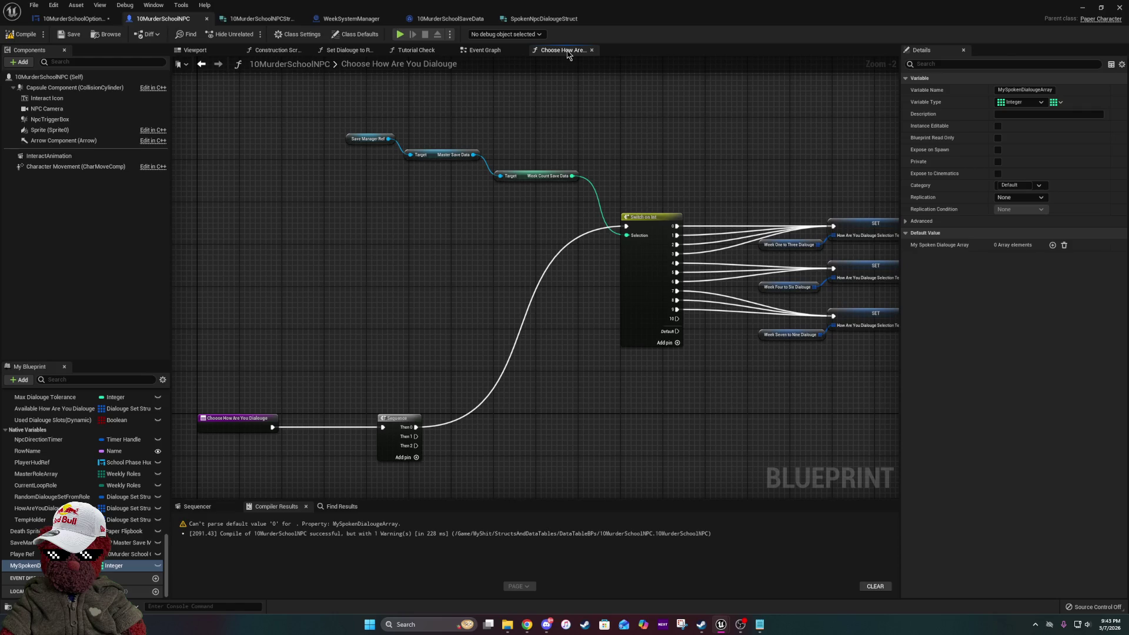
click(93, 19)
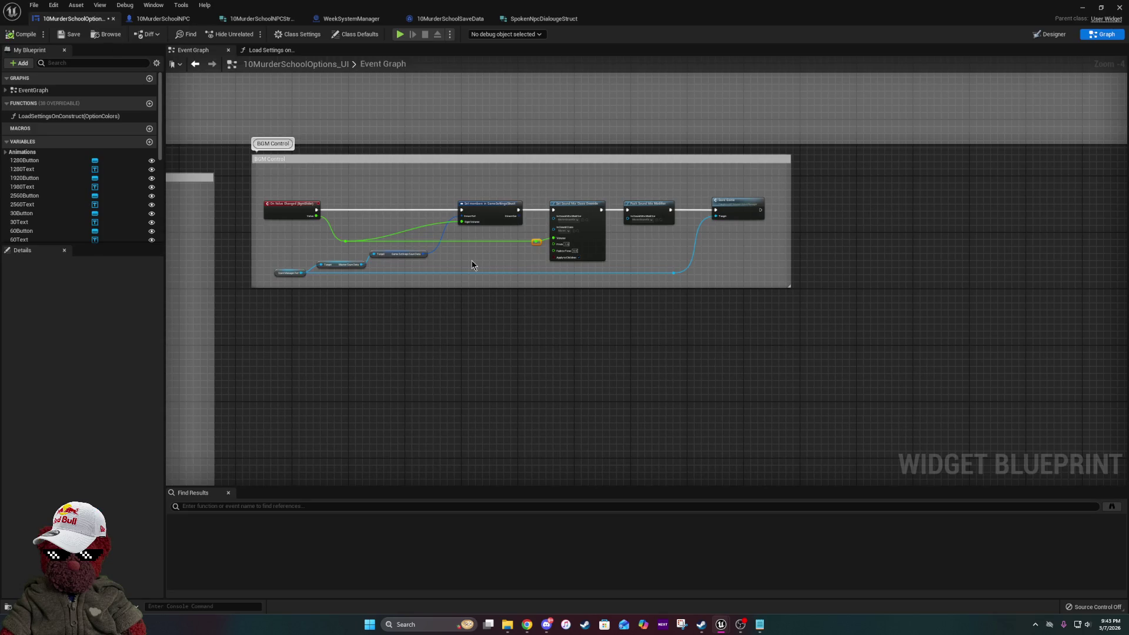
click(287, 53)
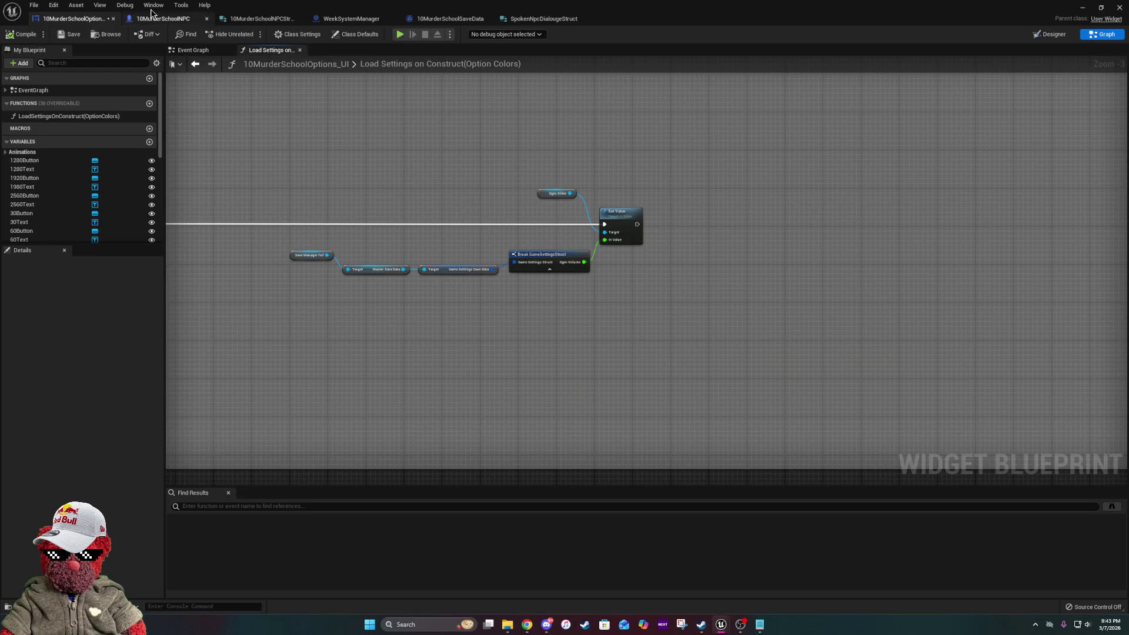
click(112, 19)
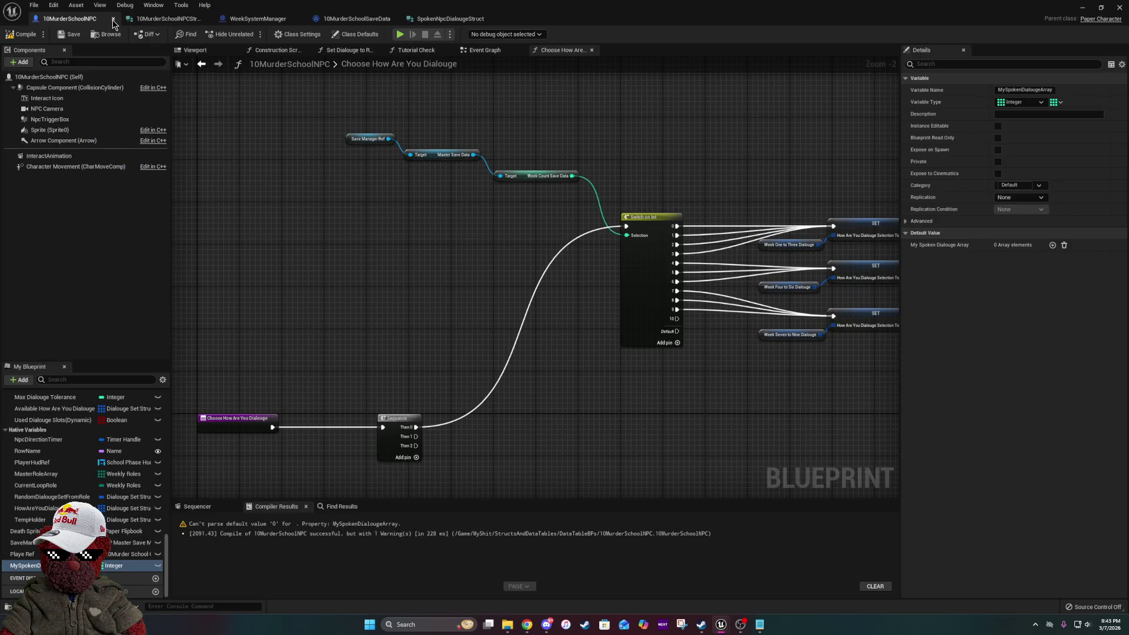
click(23, 39)
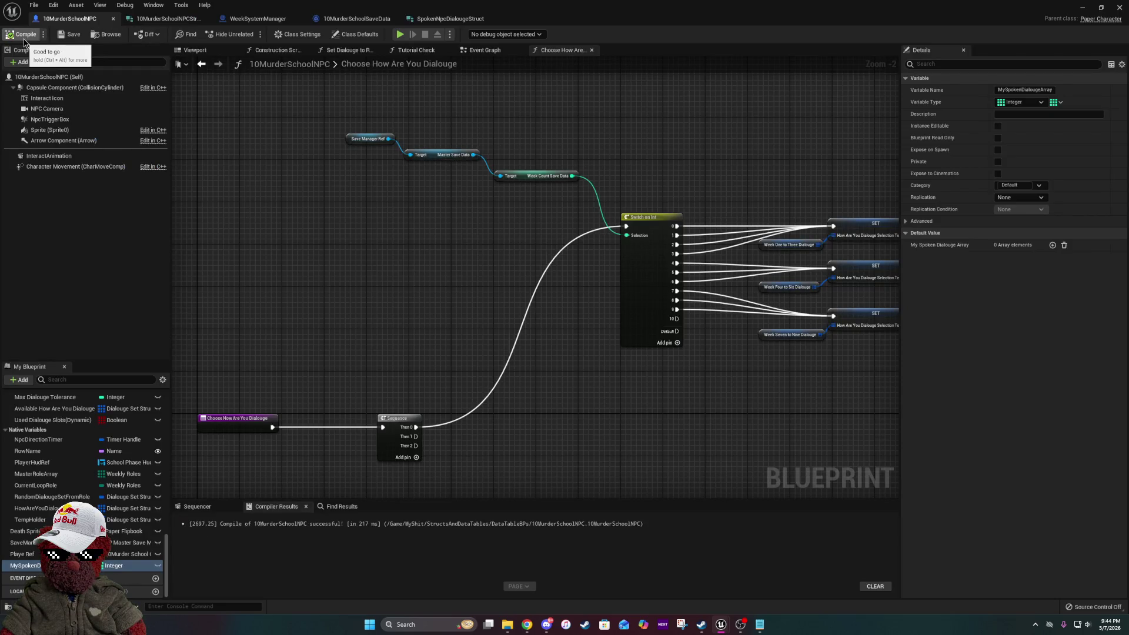
- Close the NPC struct editor and bring up the WeekSystemManager blueprint
click(202, 20)
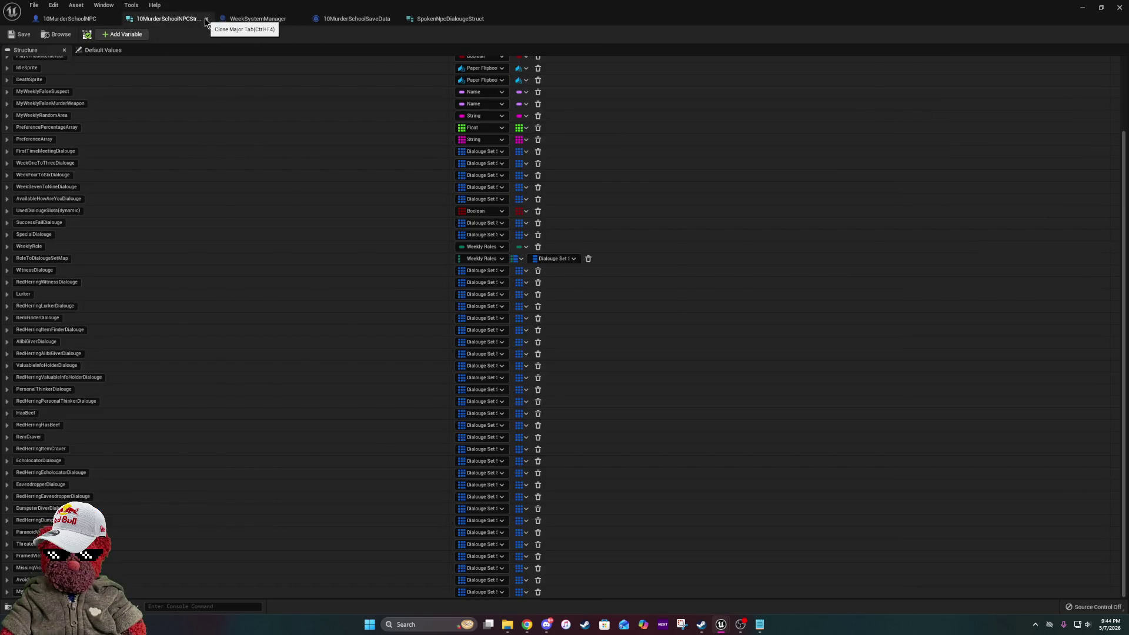
click(205, 19)
click(185, 19)
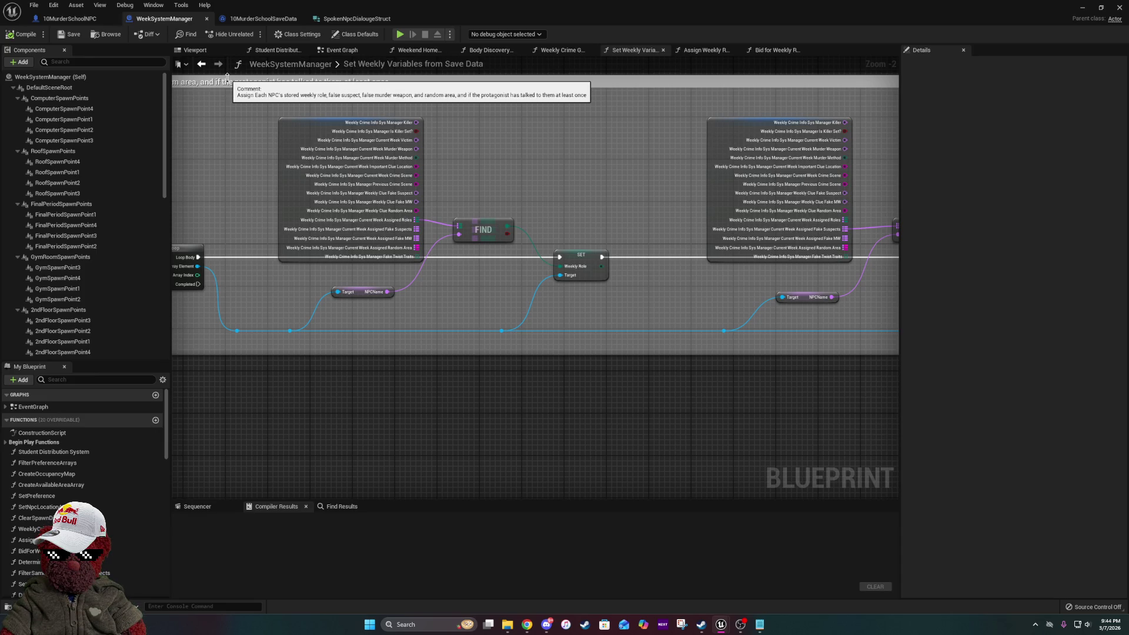
- Widen the comment box and try a reroute node on the NPC wire, then delete it
mouse_move(821, 326)
mouse_down()
mouse_move(574, 323)
mouse_move(708, 329)
mouse_move(471, 305)
mouse_move(512, 313)
mouse_move(659, 283)
mouse_move(207, 278)
mouse_up()
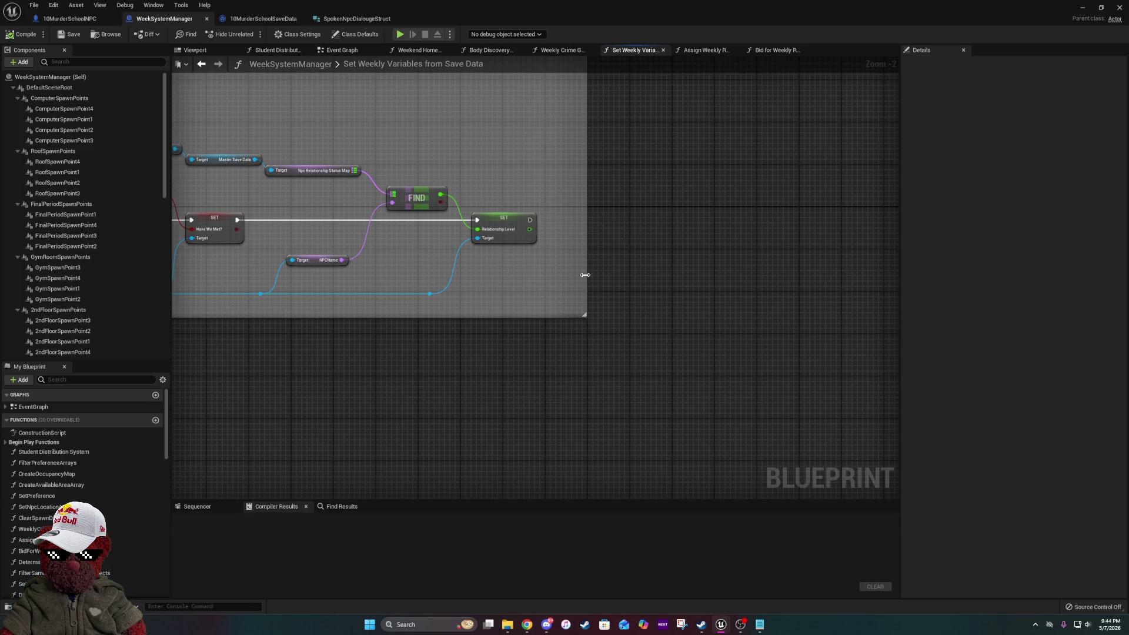
drag(587, 276, 899, 276)
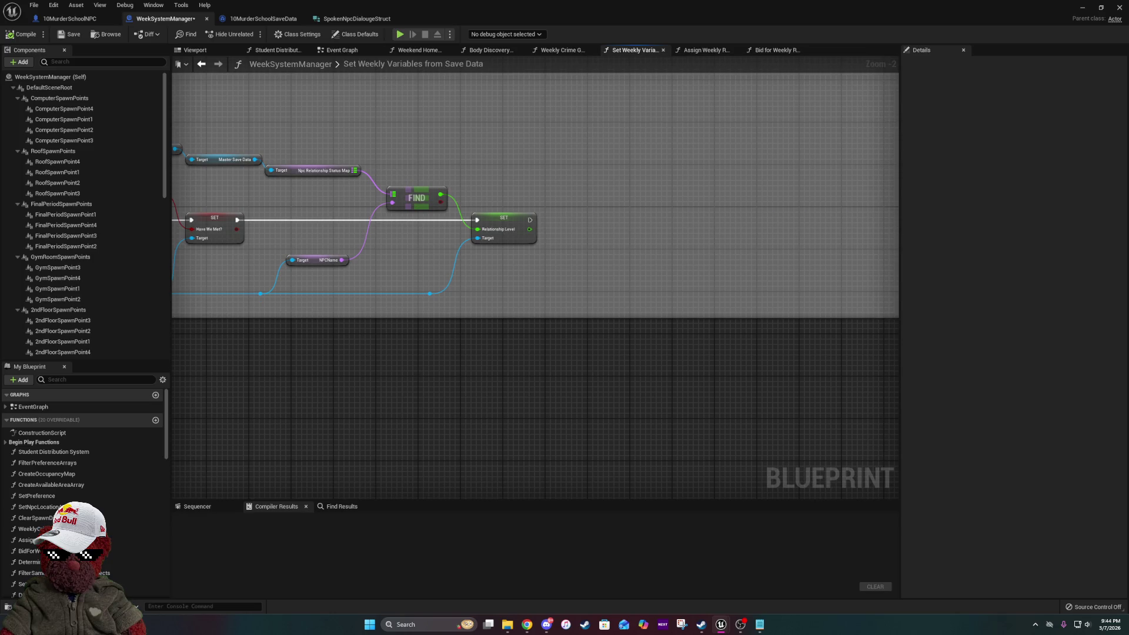
mouse_move(430, 292)
mouse_down()
mouse_move(618, 285)
mouse_move(605, 294)
mouse_up()
text(rer)
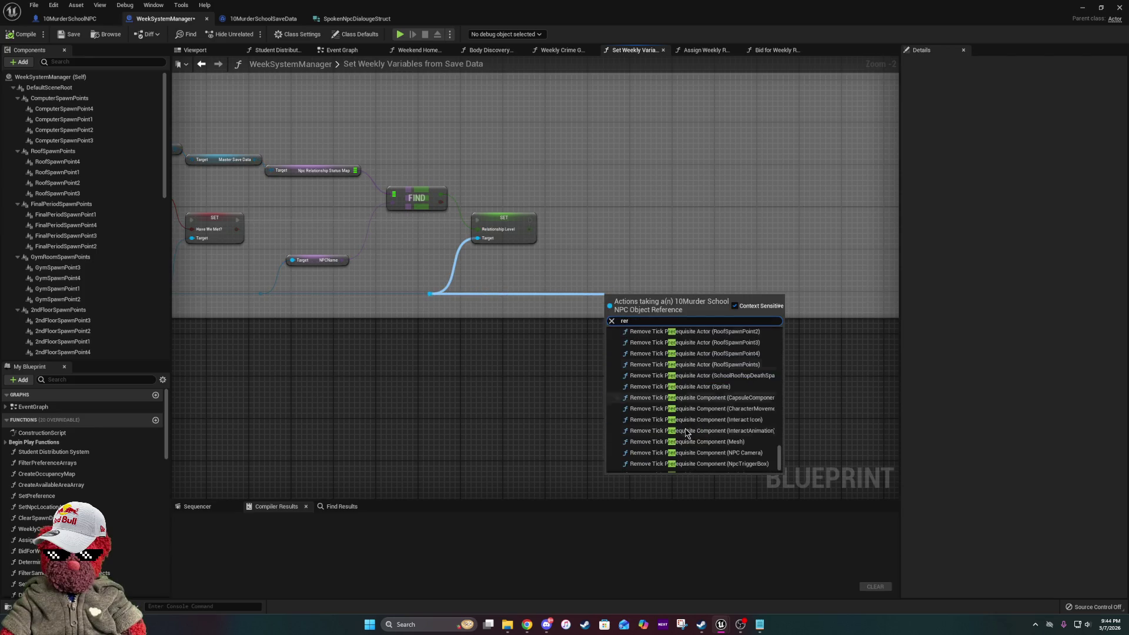
scroll(686, 433, down, 2)
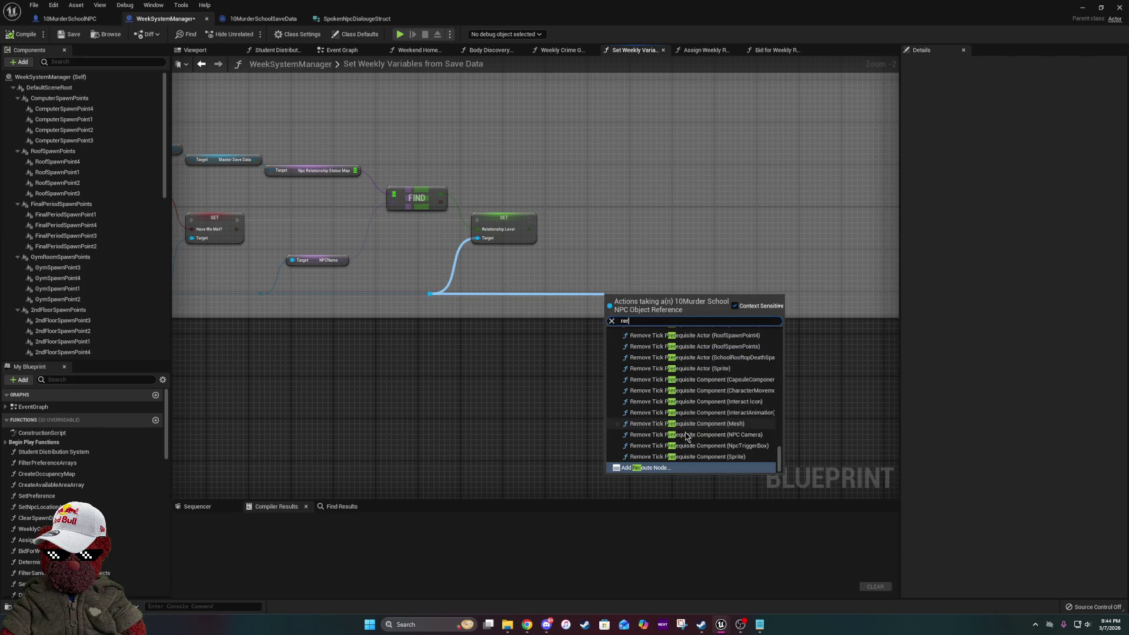
click(643, 468)
drag(614, 300, 609, 293)
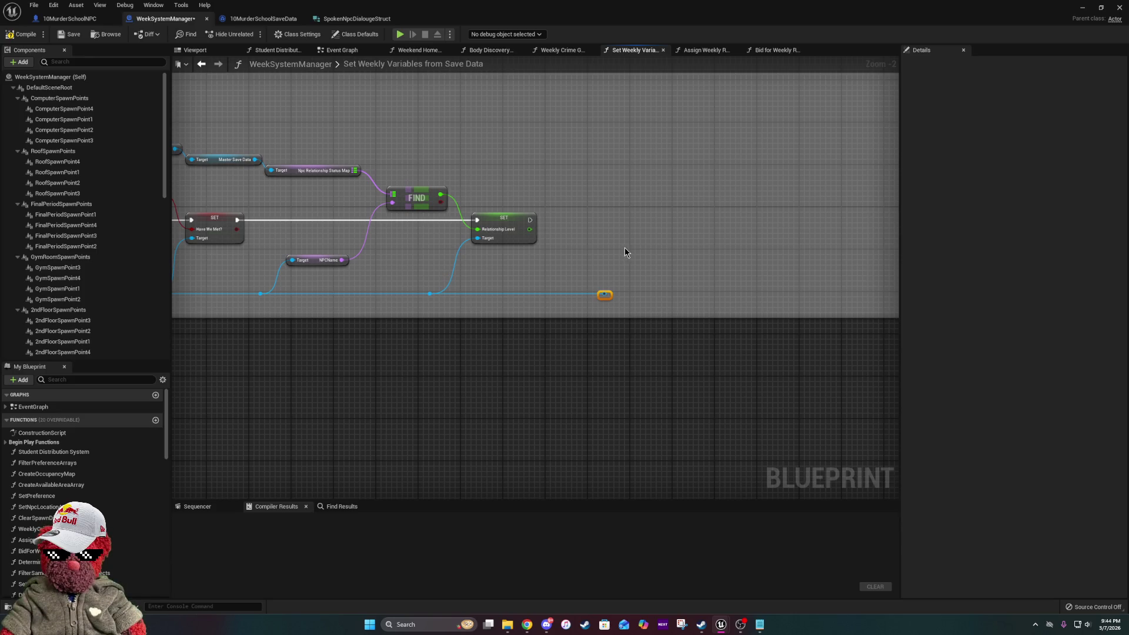
key(Delete)
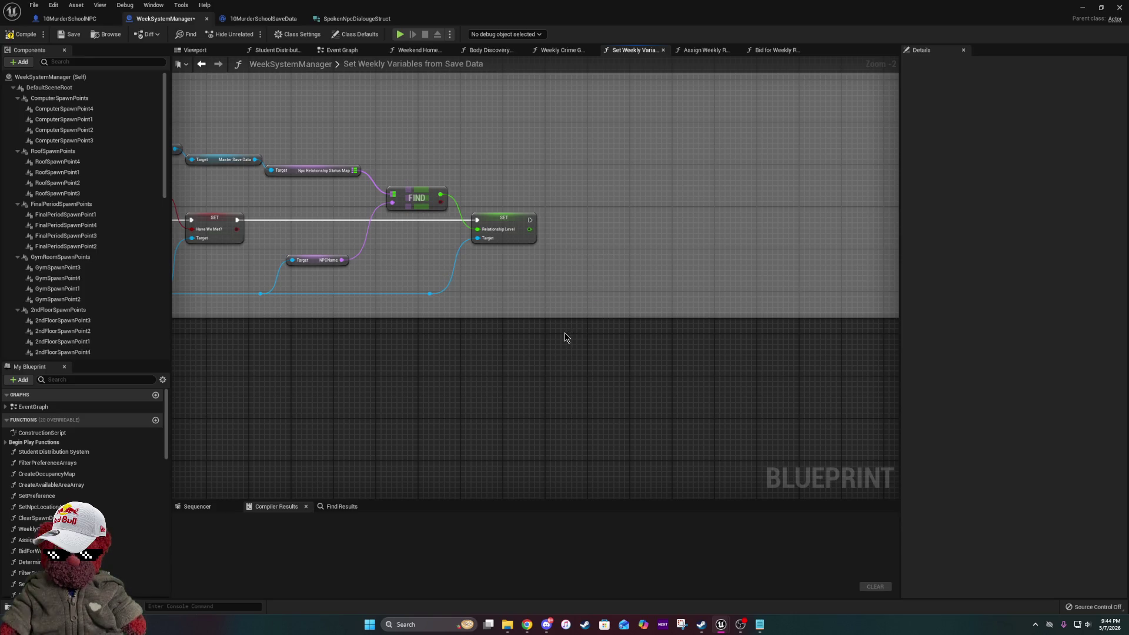
- Narrow the comment box back around the save-data nodes and bring up the Trello board
scroll(721, 259, down, 5)
scroll(591, 270, up, 2)
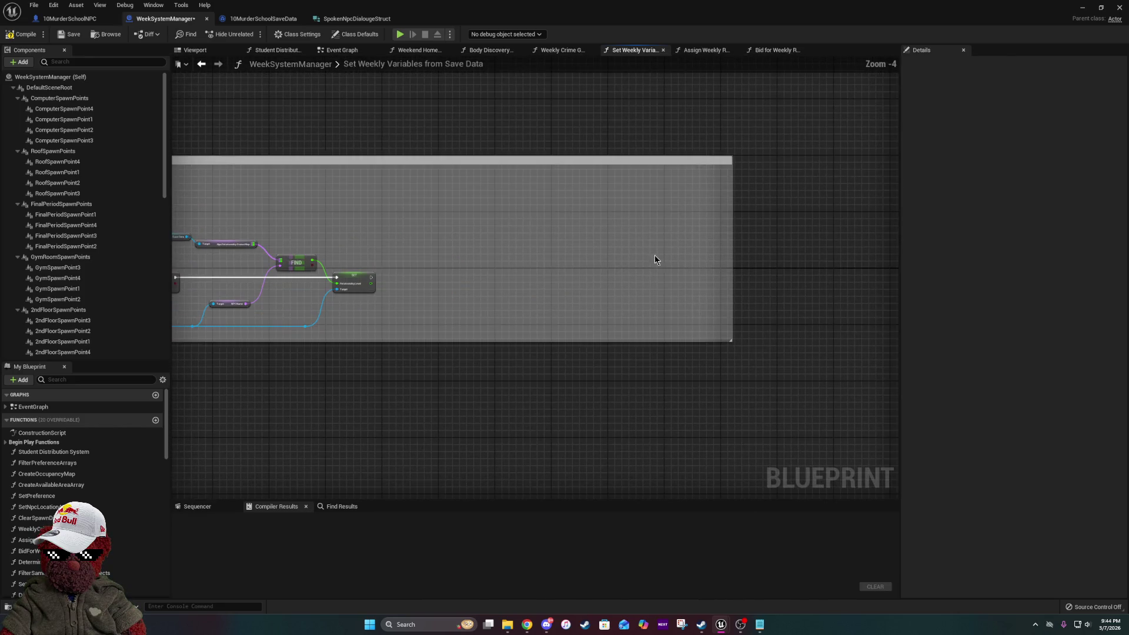
mouse_move(733, 262)
mouse_down()
mouse_move(238, 265)
mouse_move(321, 282)
mouse_move(247, 294)
mouse_up()
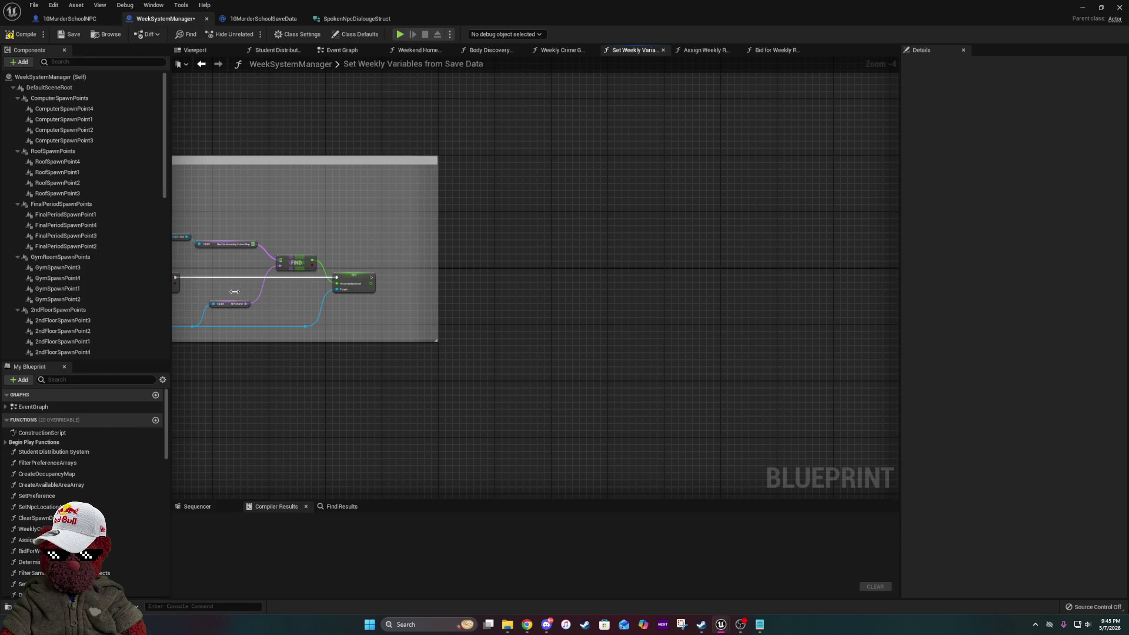
drag(334, 254, 853, 253)
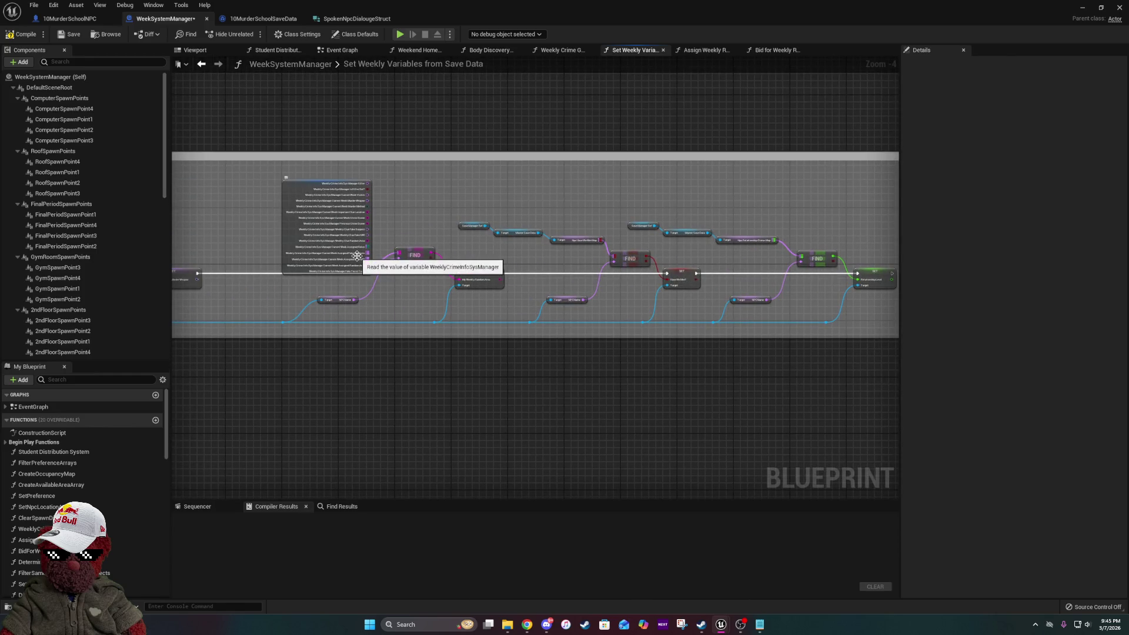
mouse_move(527, 624)
click(660, 562)
scroll(294, 300, up, 3)
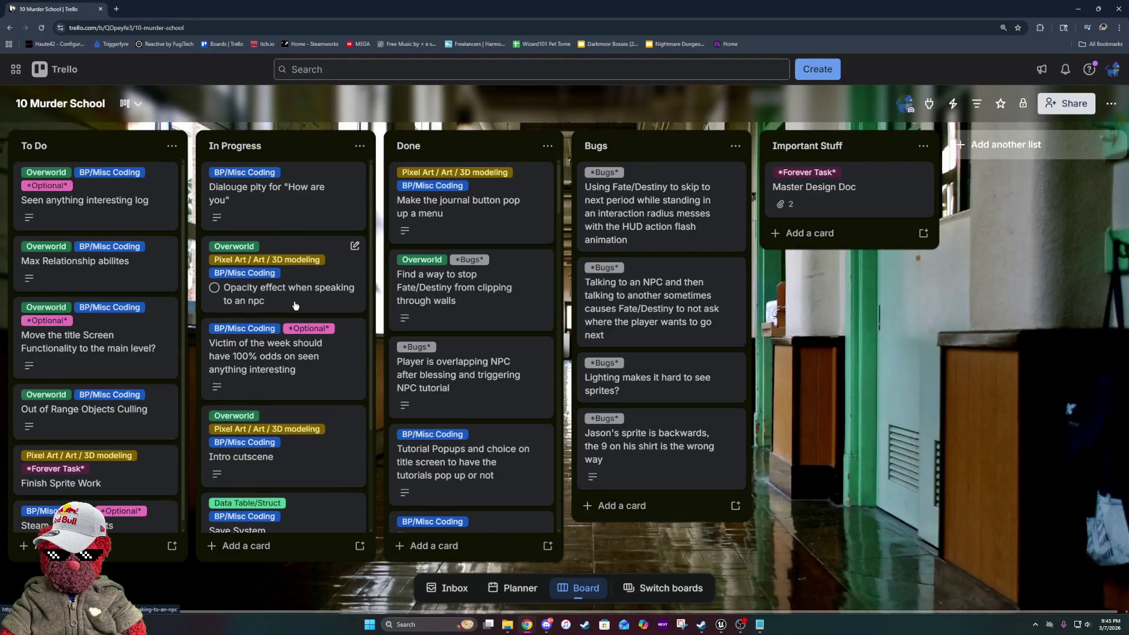
- Make the Dialouge pity card's description italic by wrapping it in asterisks
click(315, 220)
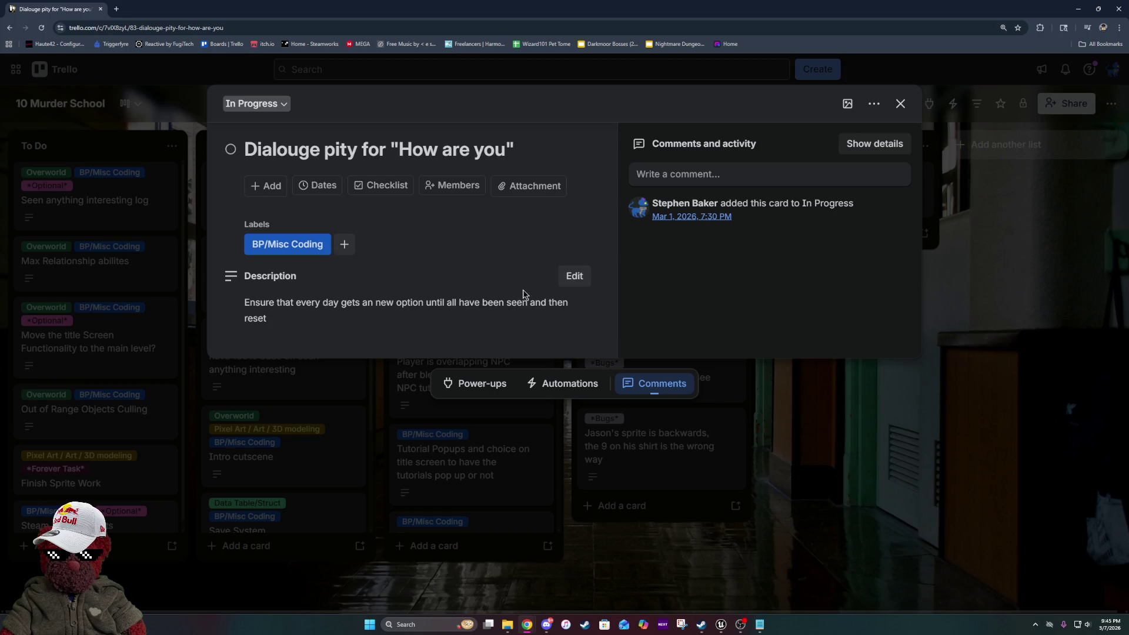
click(302, 320)
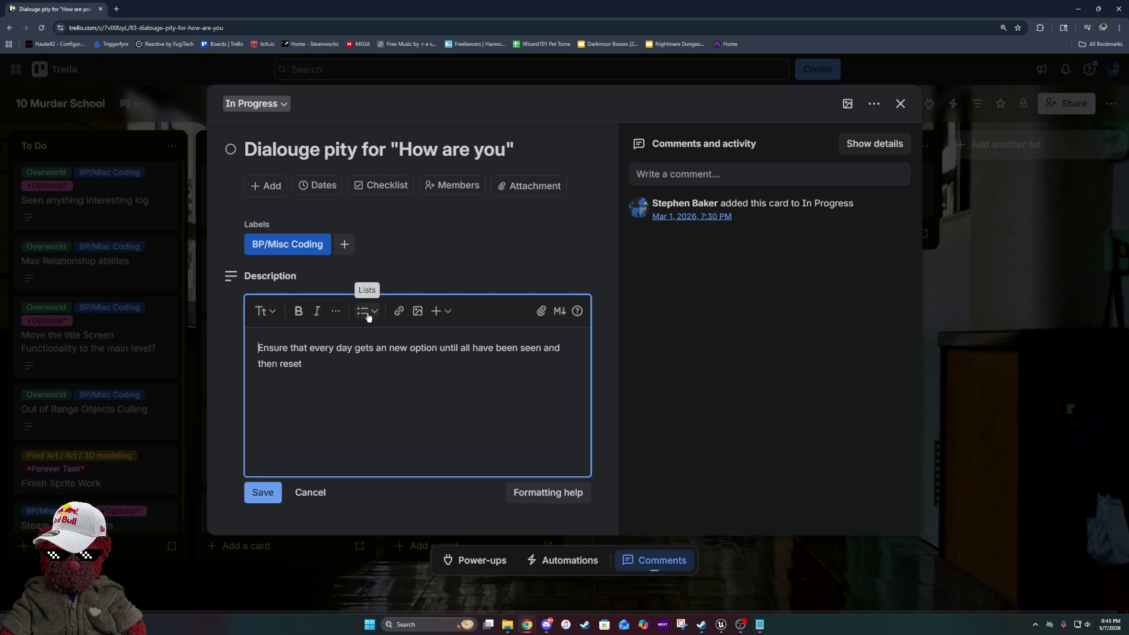
text(*)
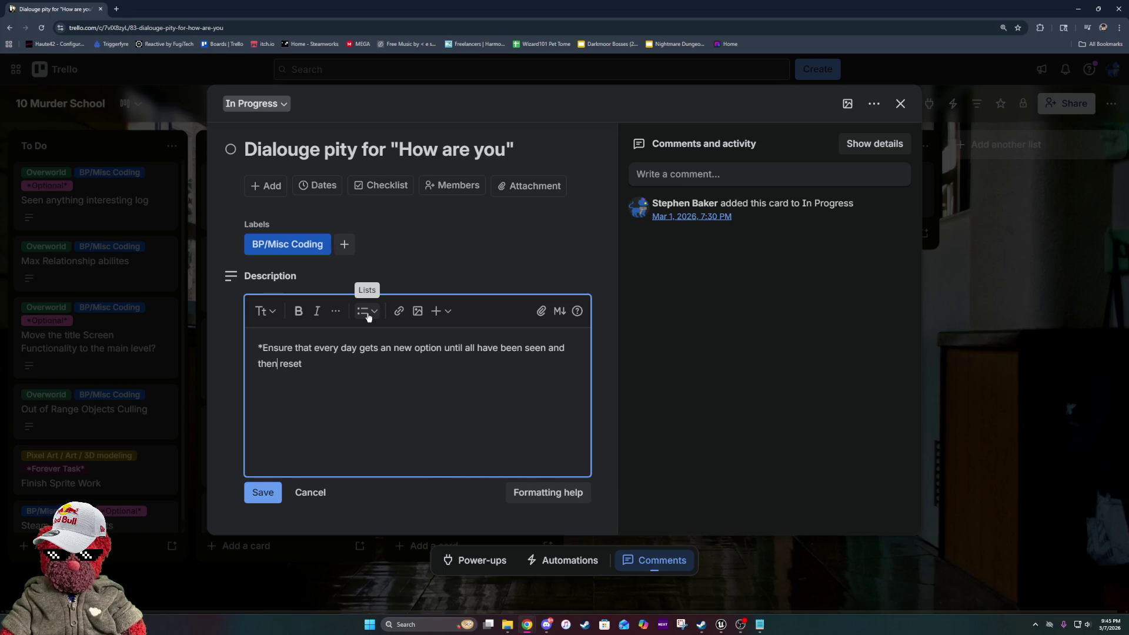
key(End)
text(*)
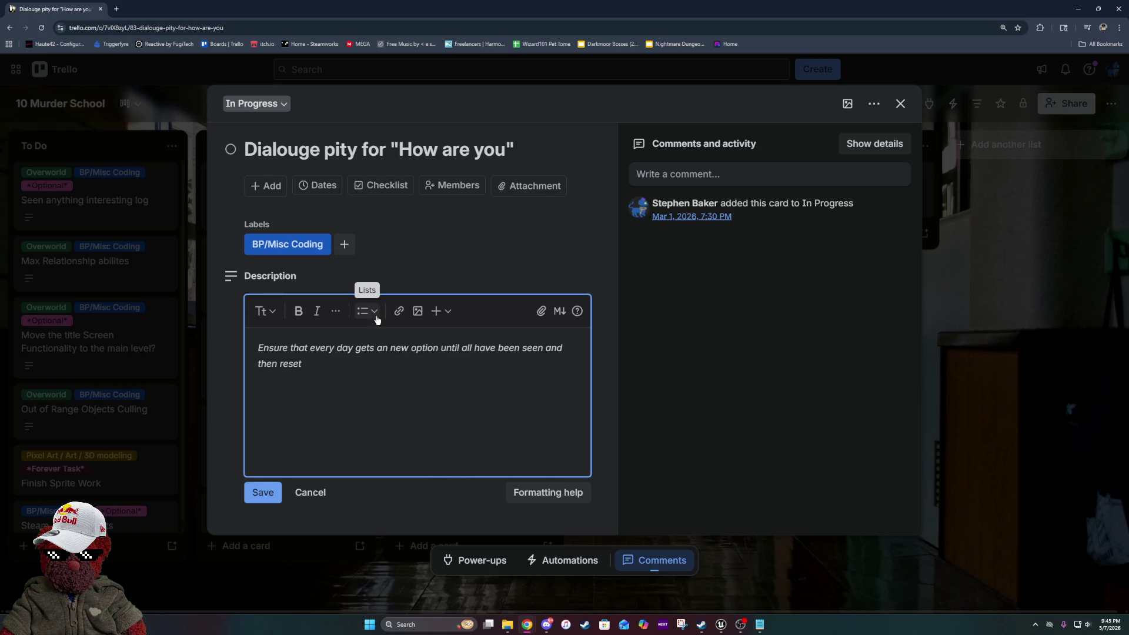
- Add a 'Link to save data' bullet to the description, save it, and close the card
key(Return)
key(Return)
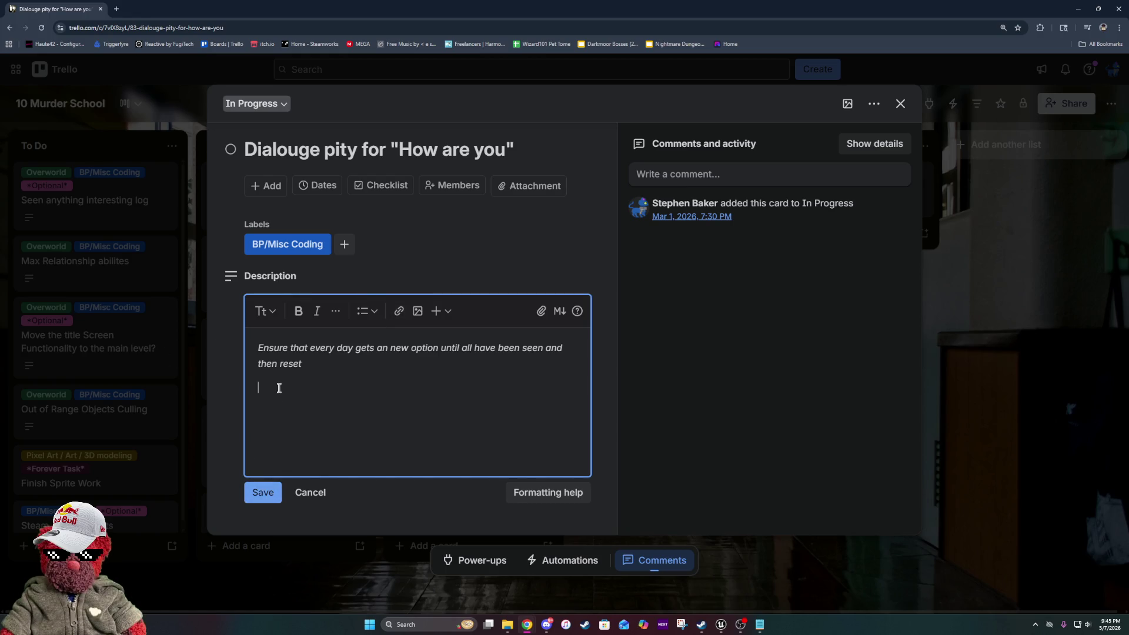
text(* Link to)
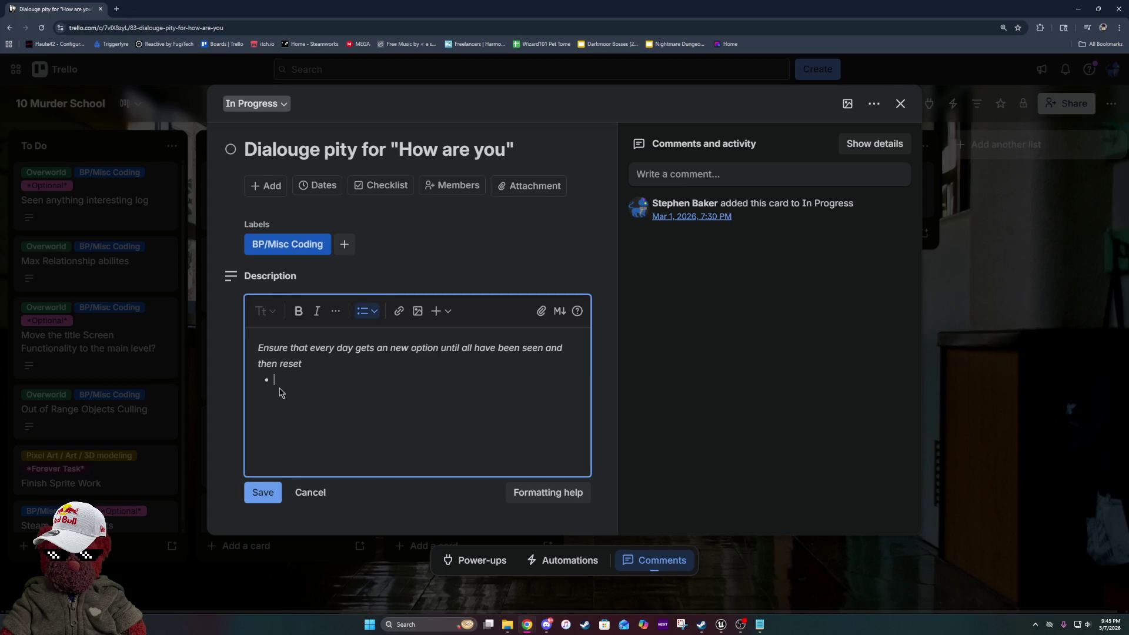
text( save data!)
click(253, 493)
click(323, 432)
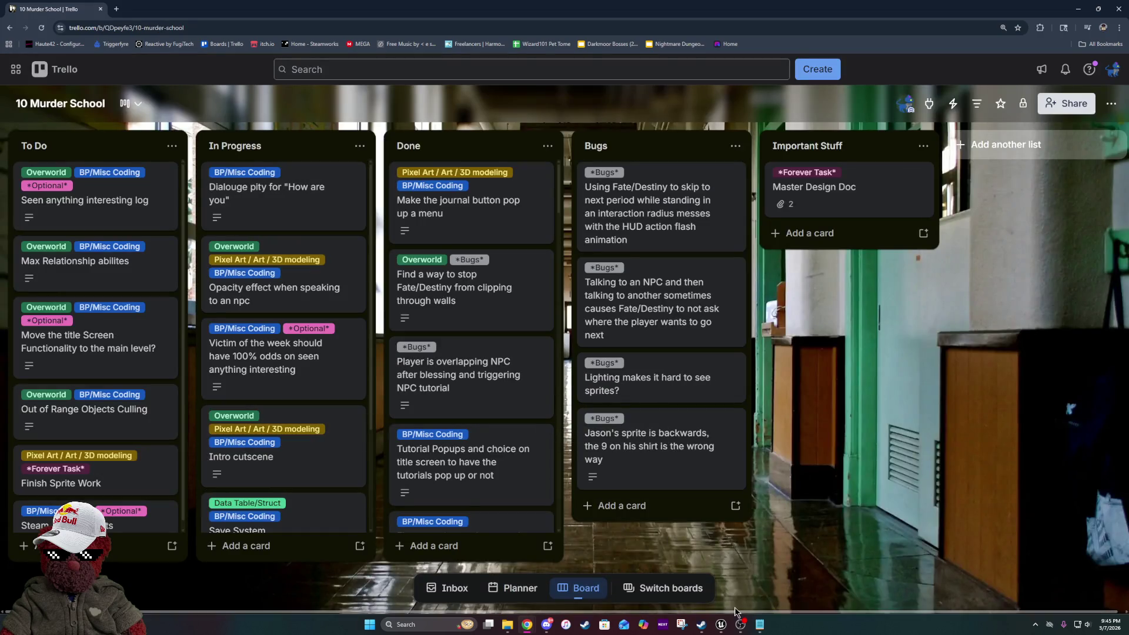
- Compile and save WeekSystemManager, then show the NPC graph's Switch on Int and SET nodes
mouse_move(722, 623)
click(759, 566)
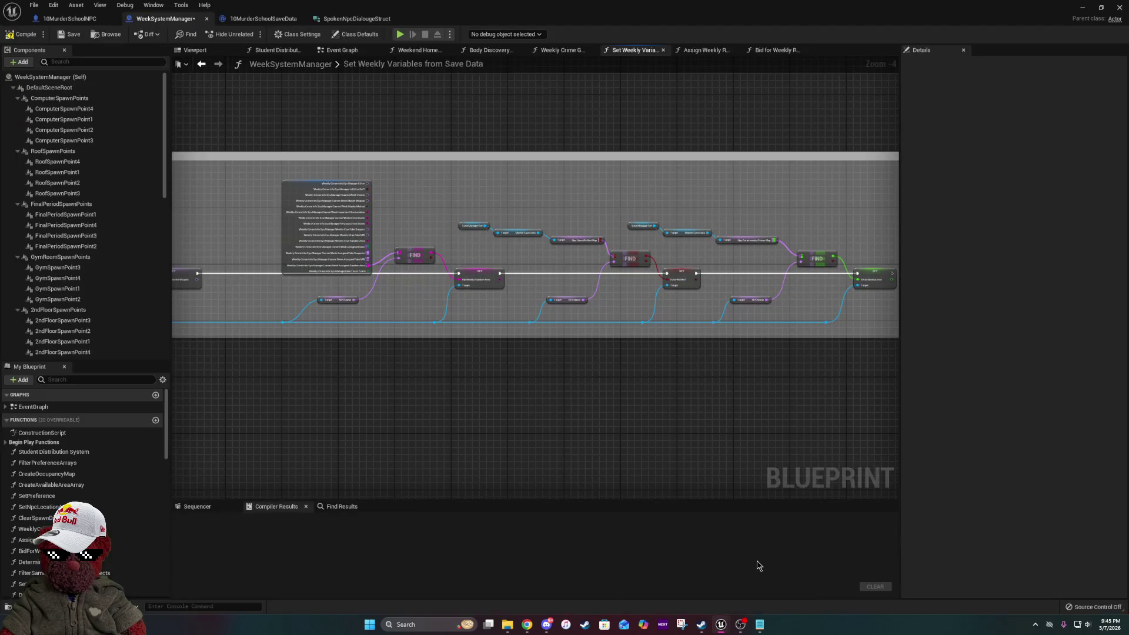
drag(249, 356, 365, 360)
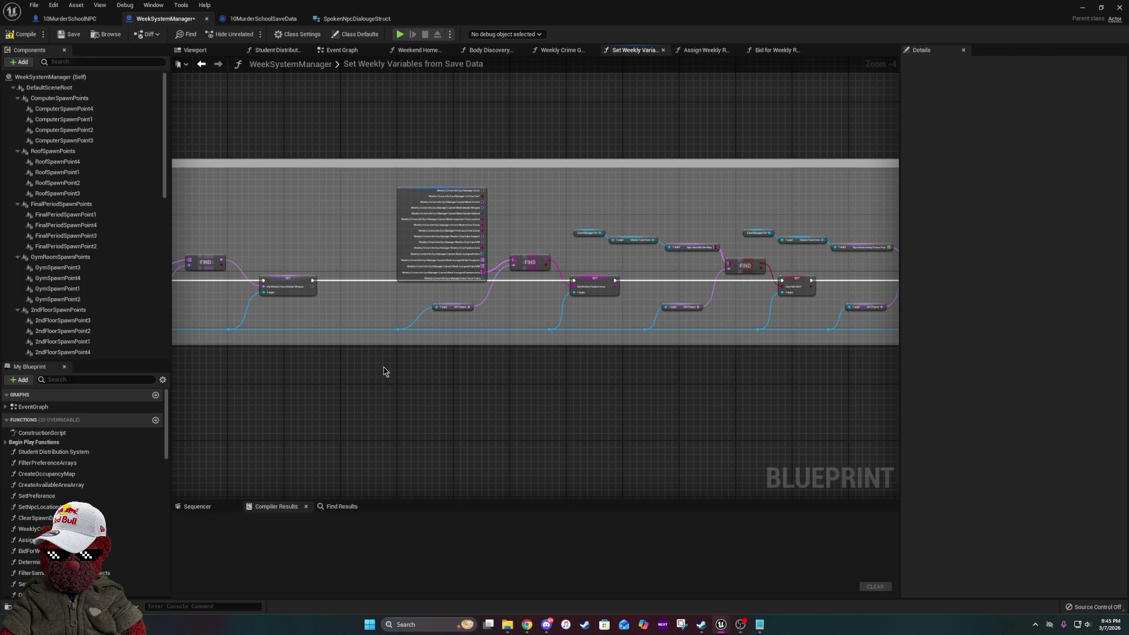
mouse_move(673, 335)
mouse_down()
mouse_move(540, 308)
mouse_move(411, 322)
mouse_up()
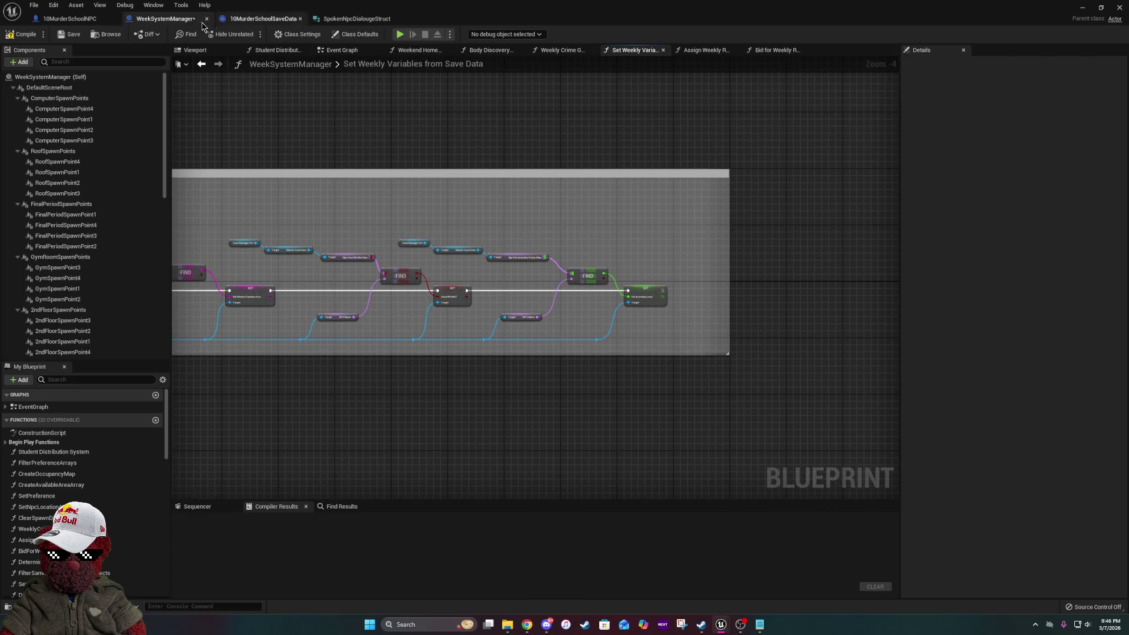
click(22, 34)
click(70, 34)
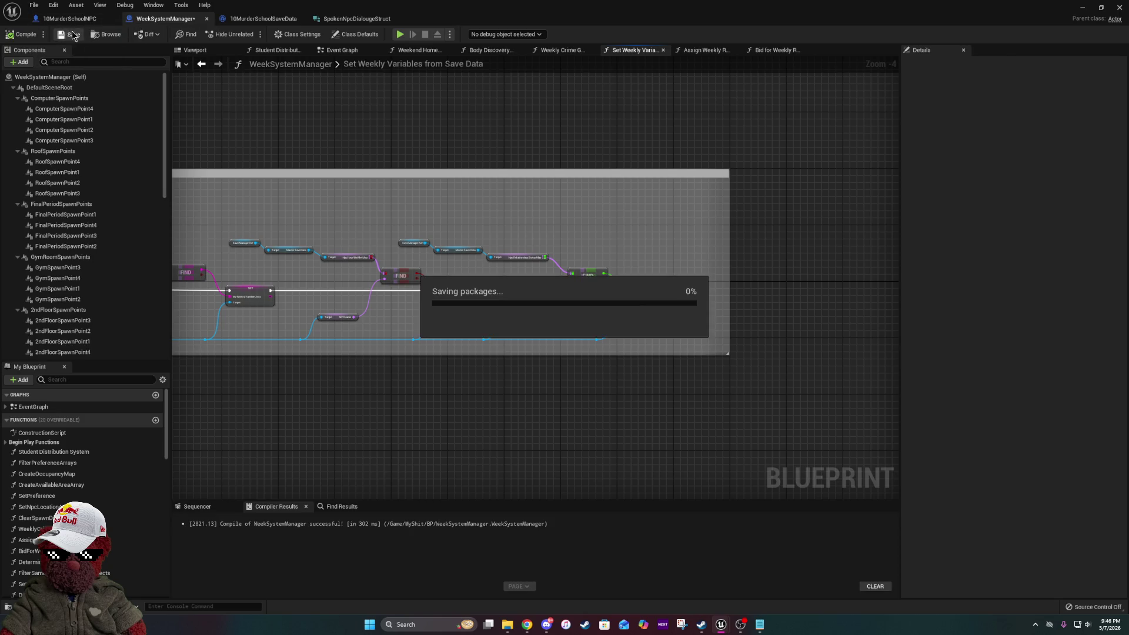
click(69, 18)
mouse_move(587, 258)
mouse_down()
mouse_move(481, 231)
mouse_move(317, 222)
mouse_up()
scroll(429, 254, down, 2)
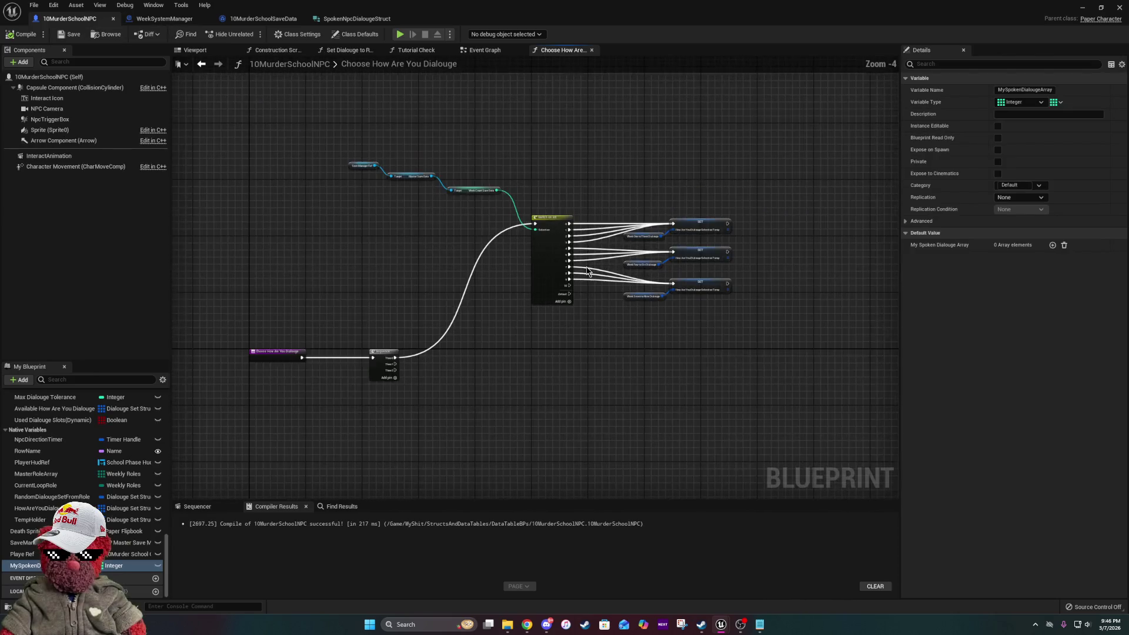
drag(314, 114, 890, 326)
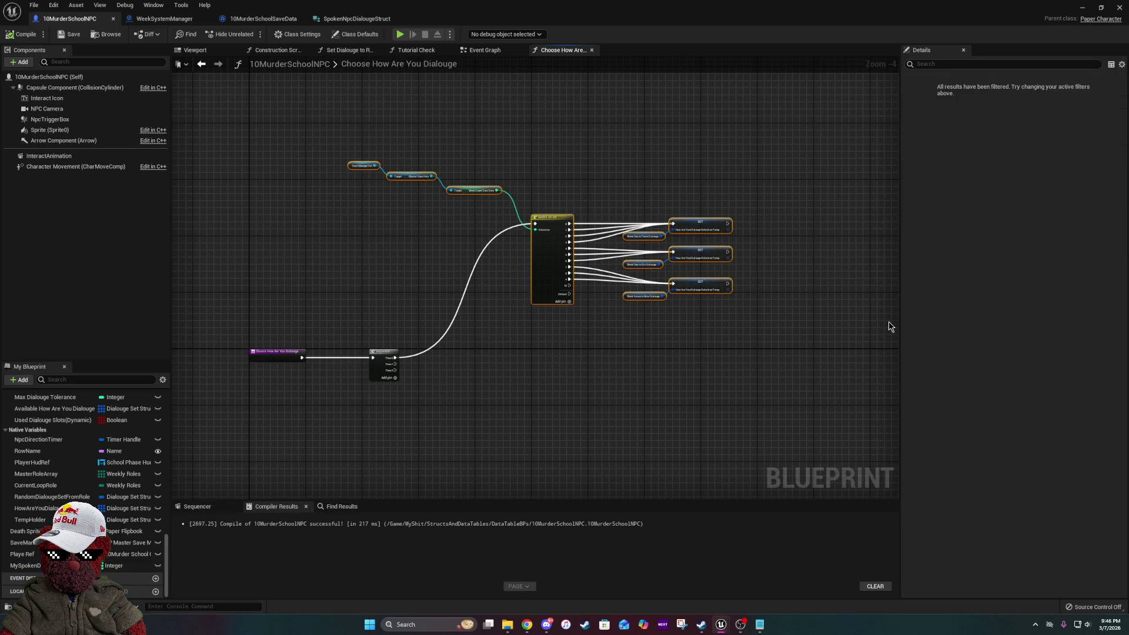
key(Delete)
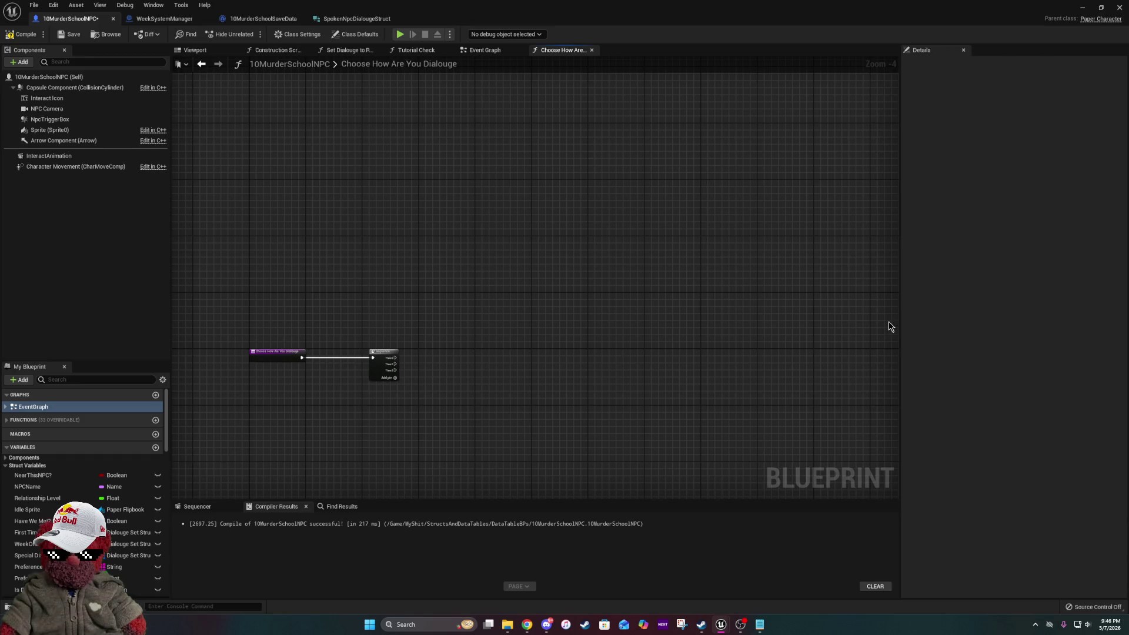
drag(479, 360, 309, 430)
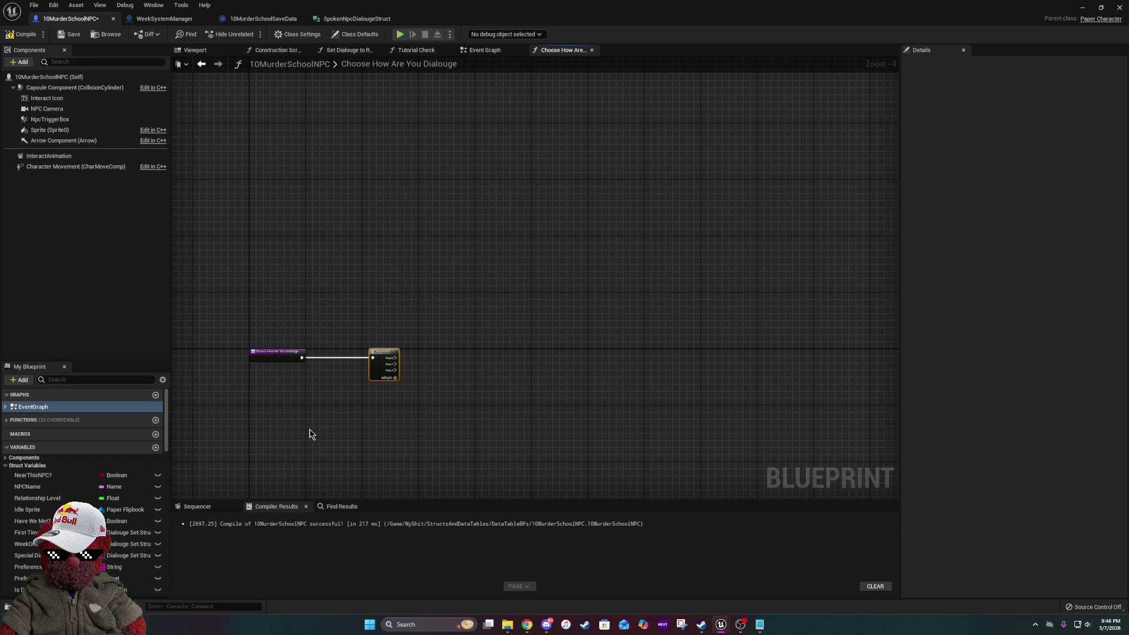
key(Delete)
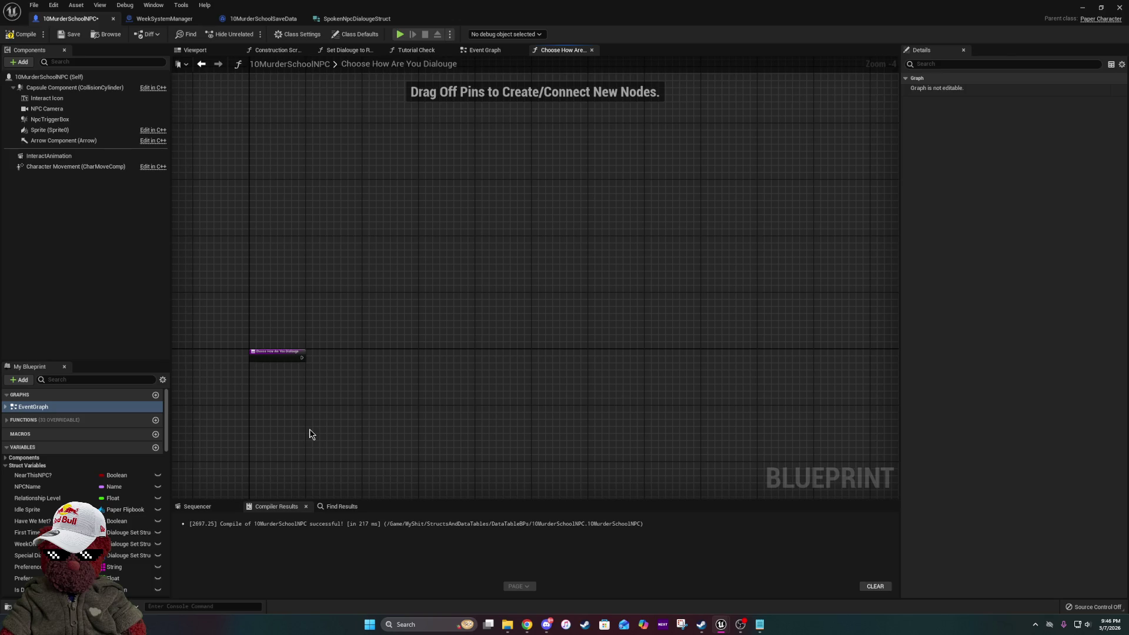
key(ctrl+z)
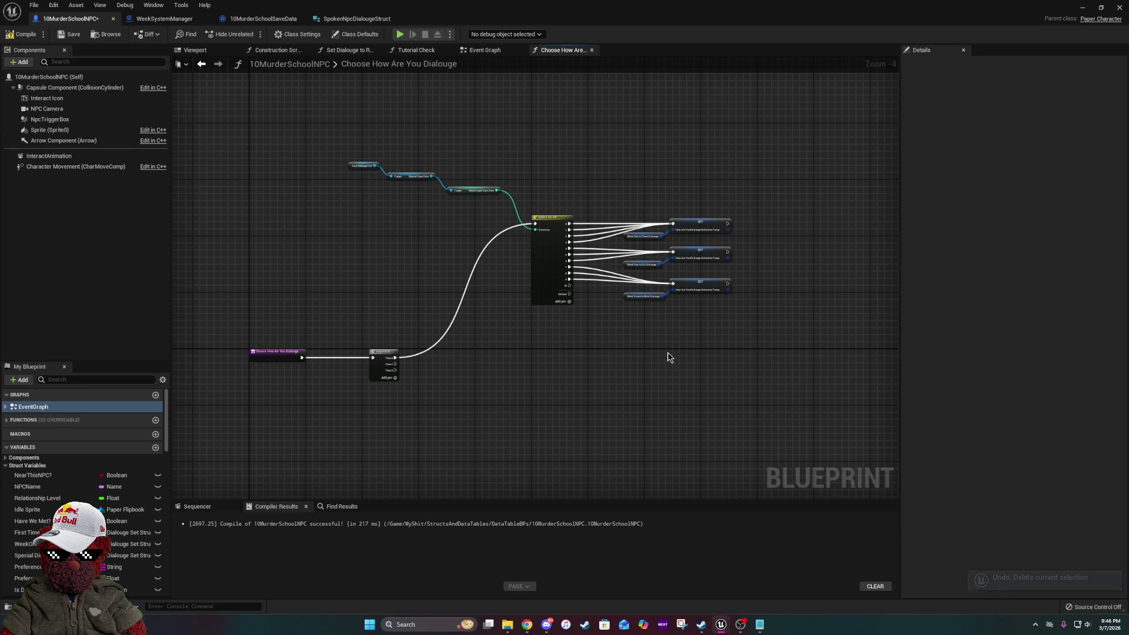
drag(668, 357, 509, 325)
scroll(538, 320, up, 4)
scroll(117, 506, down, 6)
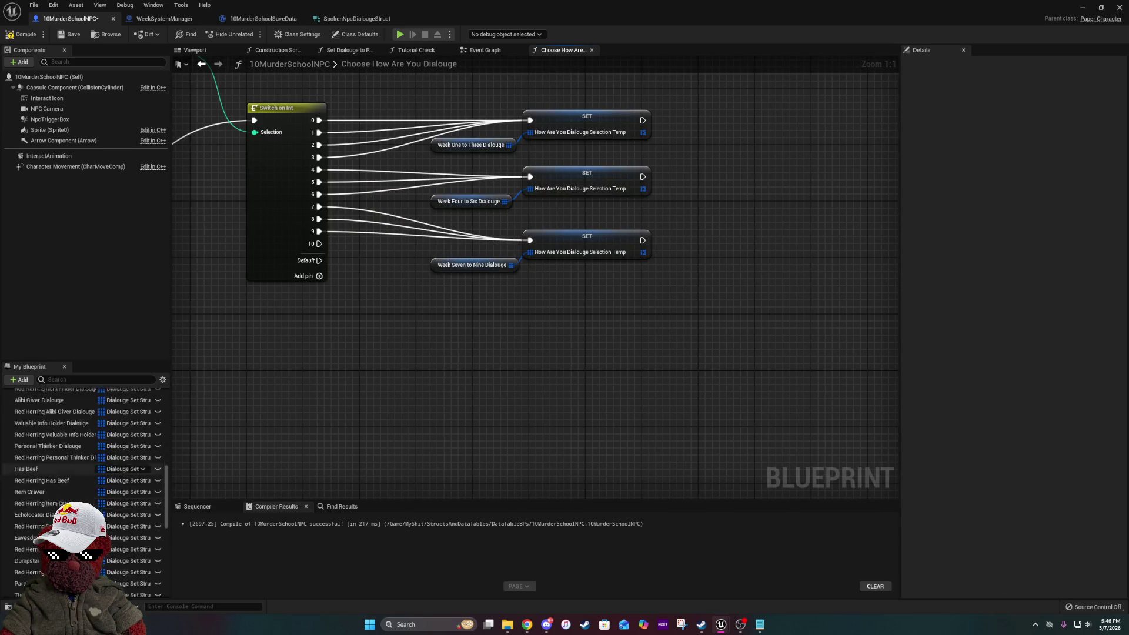
scroll(103, 529, down, 5)
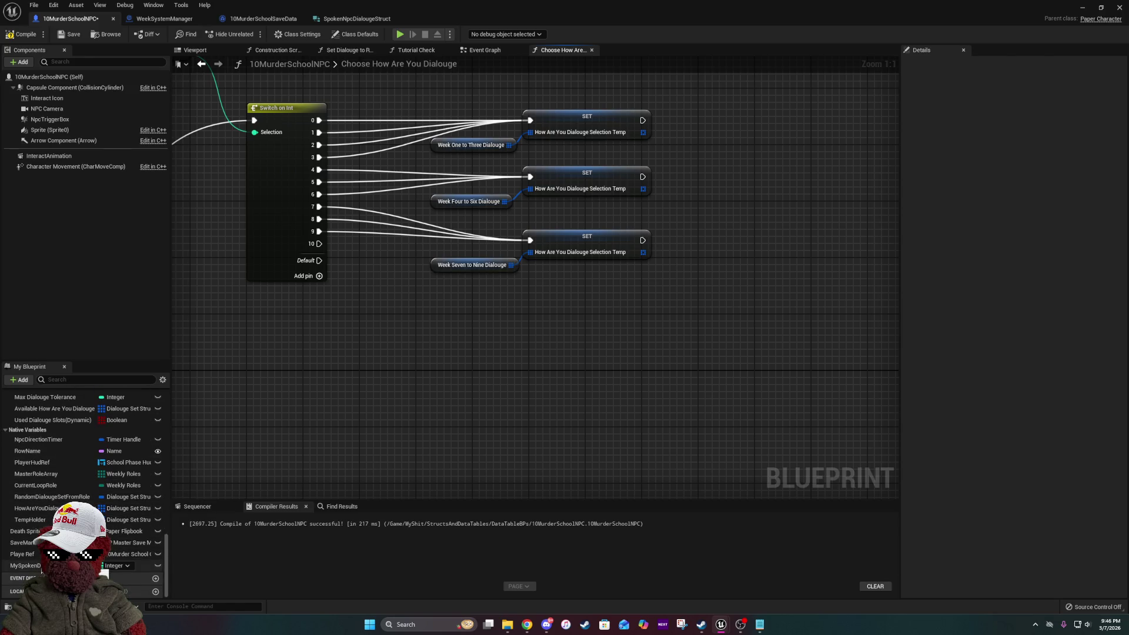
click(104, 568)
mouse_move(101, 568)
mouse_down()
mouse_move(299, 384)
mouse_move(481, 405)
mouse_move(284, 448)
mouse_up()
- Create a My Spoken Dialouge Array getter and bring it into view beside the Switch on Int nodes
click(326, 397)
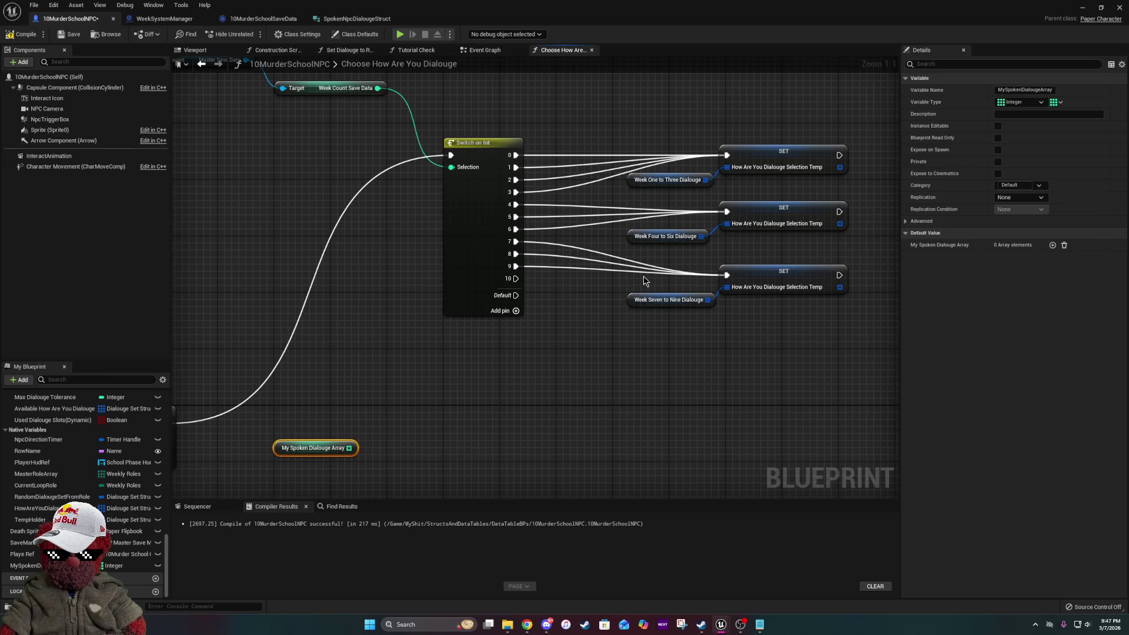
drag(644, 277, 477, 348)
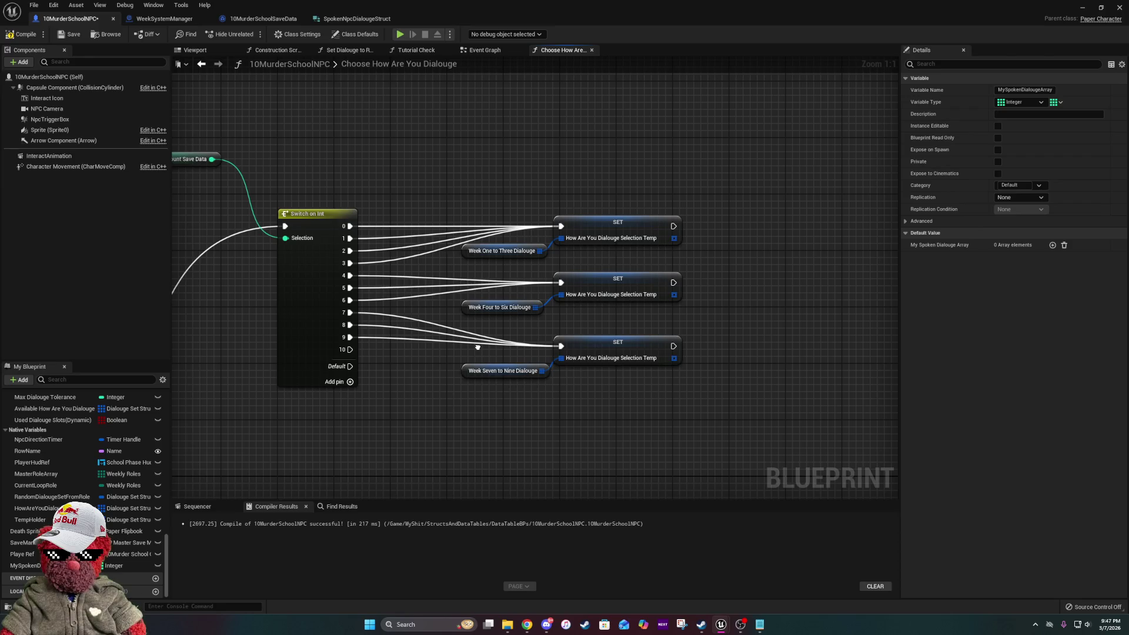
mouse_move(477, 347)
mouse_down()
mouse_move(657, 209)
mouse_move(544, 348)
mouse_move(518, 289)
mouse_up()
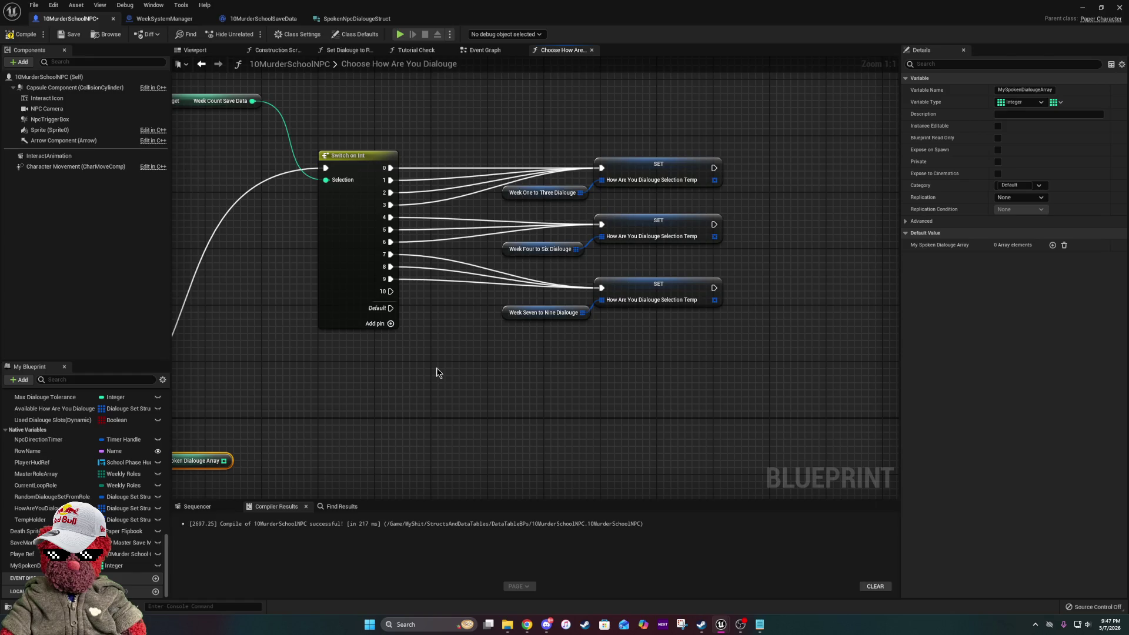
drag(437, 369, 586, 373)
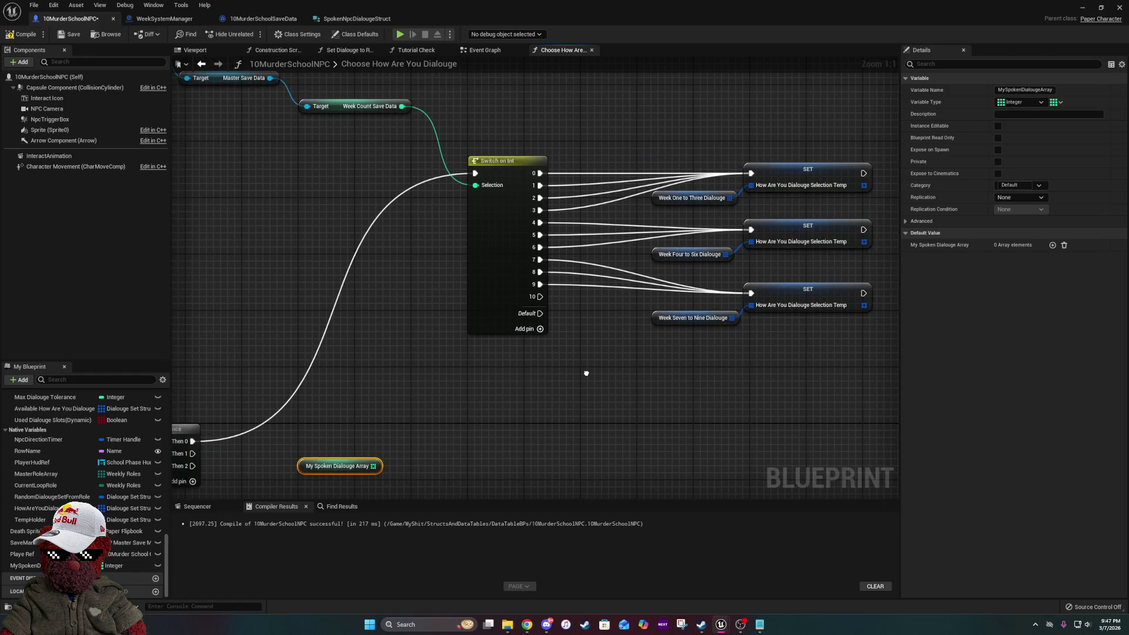
drag(586, 372, 413, 304)
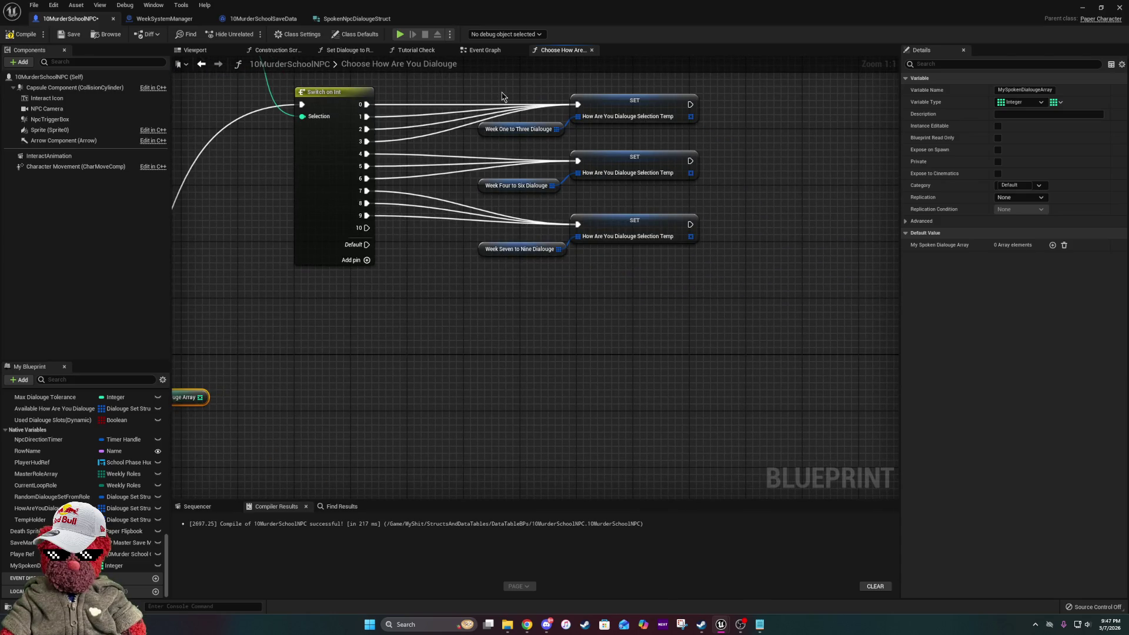
- Duplicate the Week One to Three Dialouge node with copy and paste
click(517, 129)
key(ctrl+c)
key(ctrl+v)
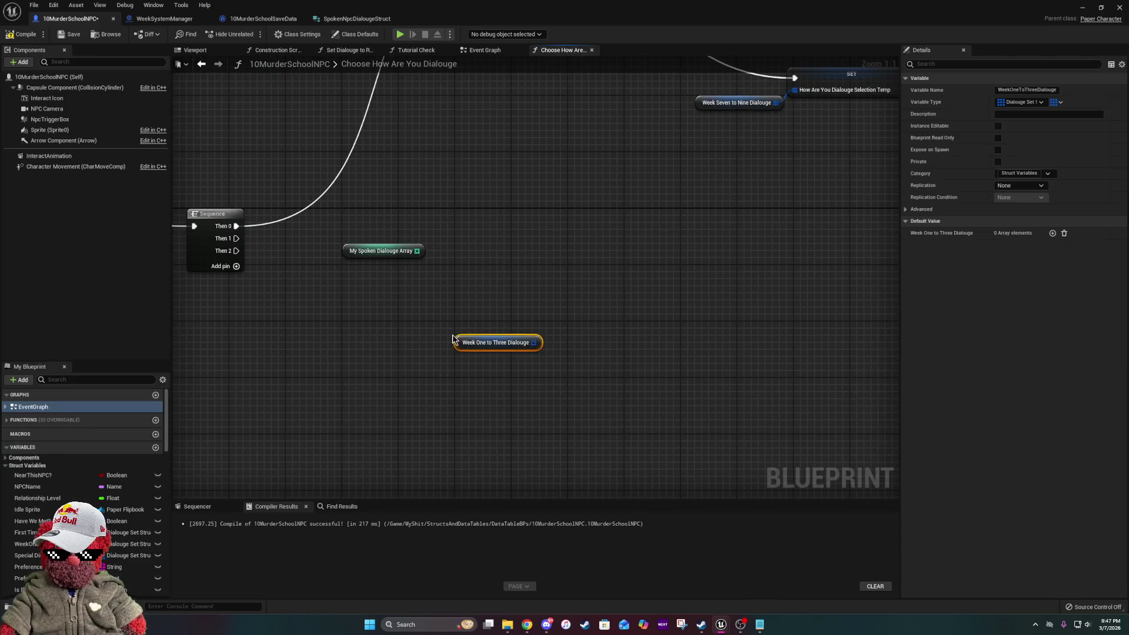
mouse_move(534, 342)
mouse_down()
mouse_move(565, 371)
mouse_move(554, 367)
mouse_up()
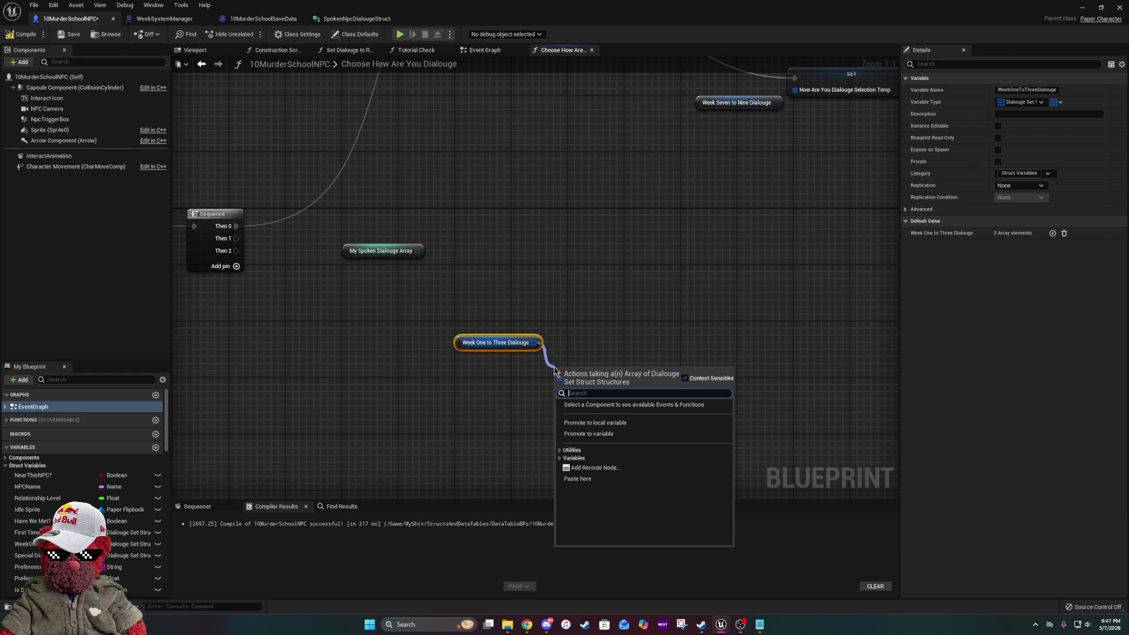
click(616, 270)
drag(616, 270, 511, 344)
- Add a For Each Loop over My Spoken Dialouge Array driven by Sequence's Then 1
drag(313, 325, 334, 346)
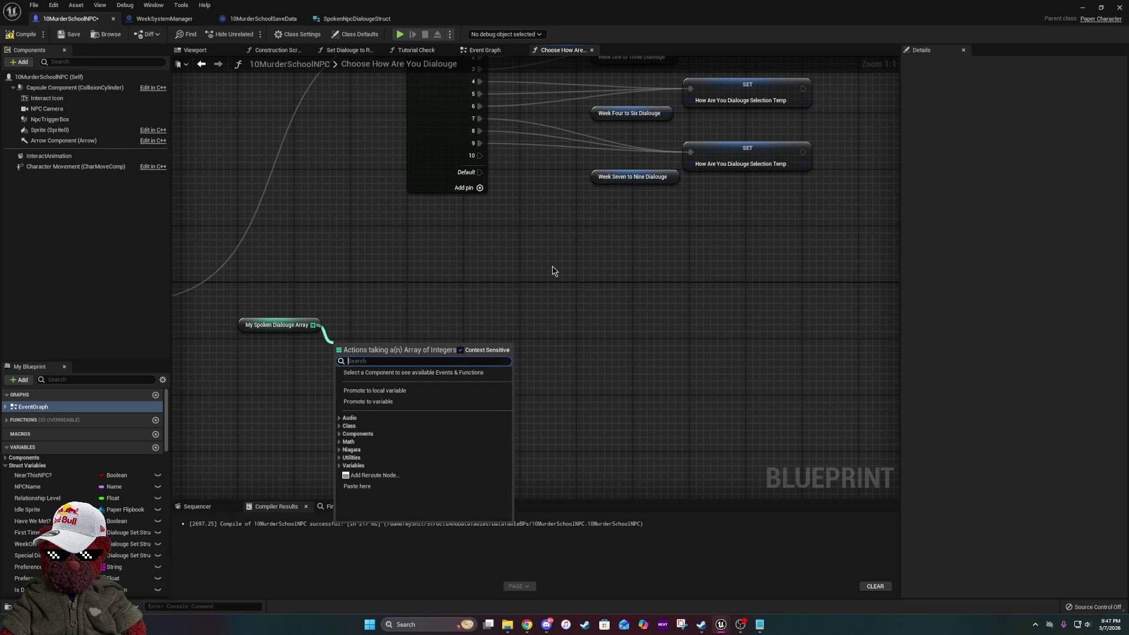
text(for)
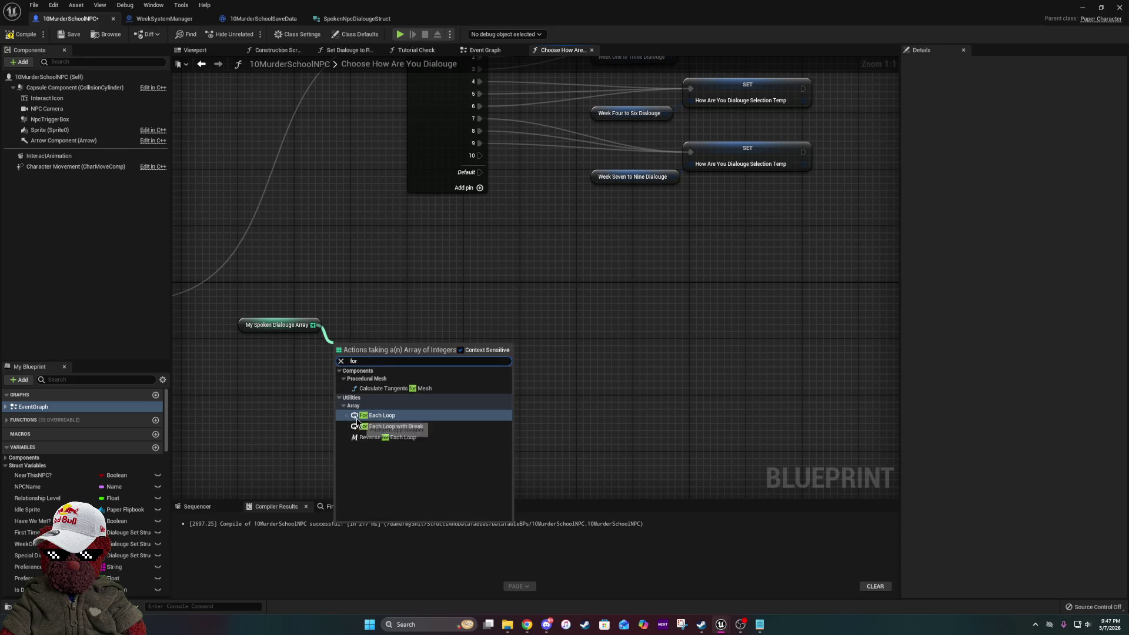
click(357, 419)
drag(548, 290, 802, 235)
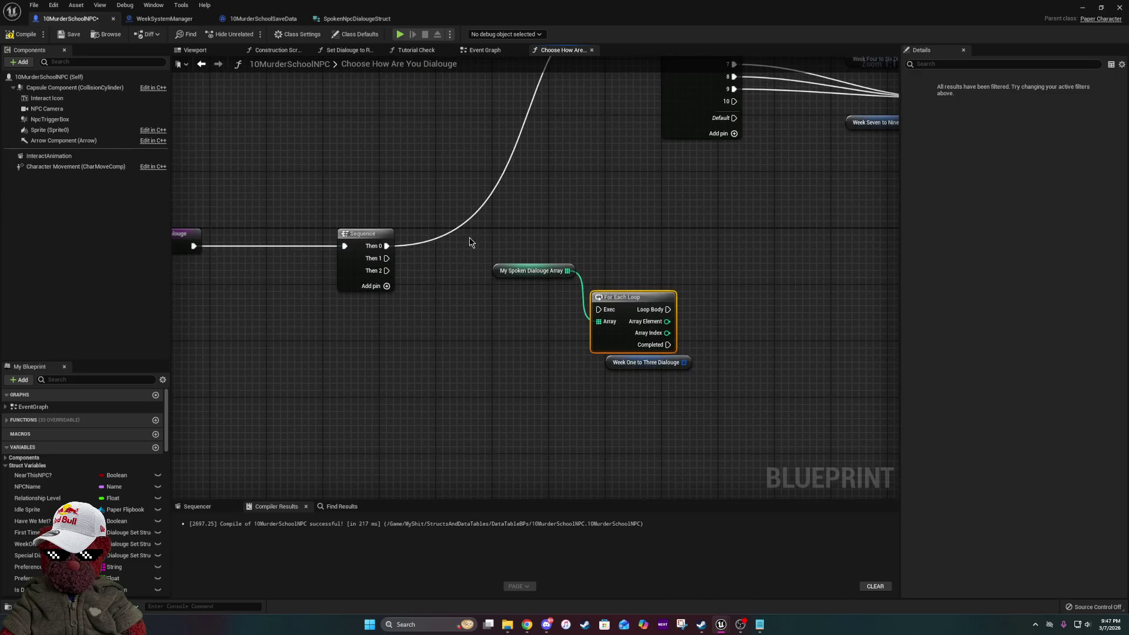
drag(387, 258, 599, 310)
- Move the loop with its array getter up-right and place the Week One to Three copy beside it
drag(771, 267, 575, 245)
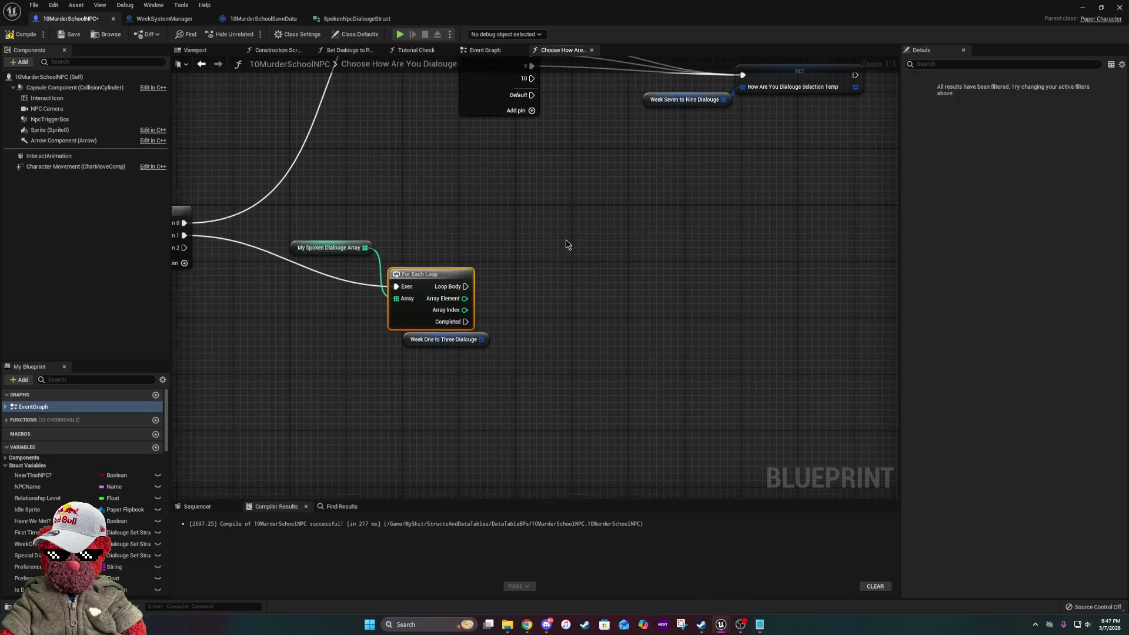
ctrl+click(347, 248)
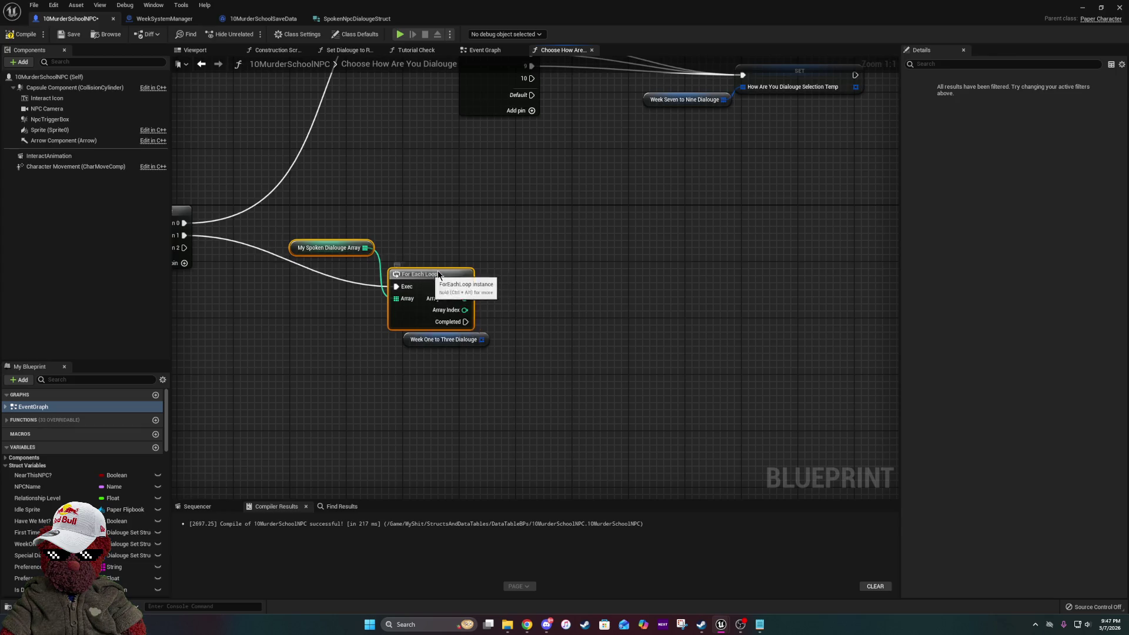
drag(435, 277, 499, 255)
drag(629, 260, 517, 277)
mouse_move(345, 357)
mouse_down()
mouse_move(679, 253)
mouse_move(614, 394)
mouse_move(562, 244)
mouse_up()
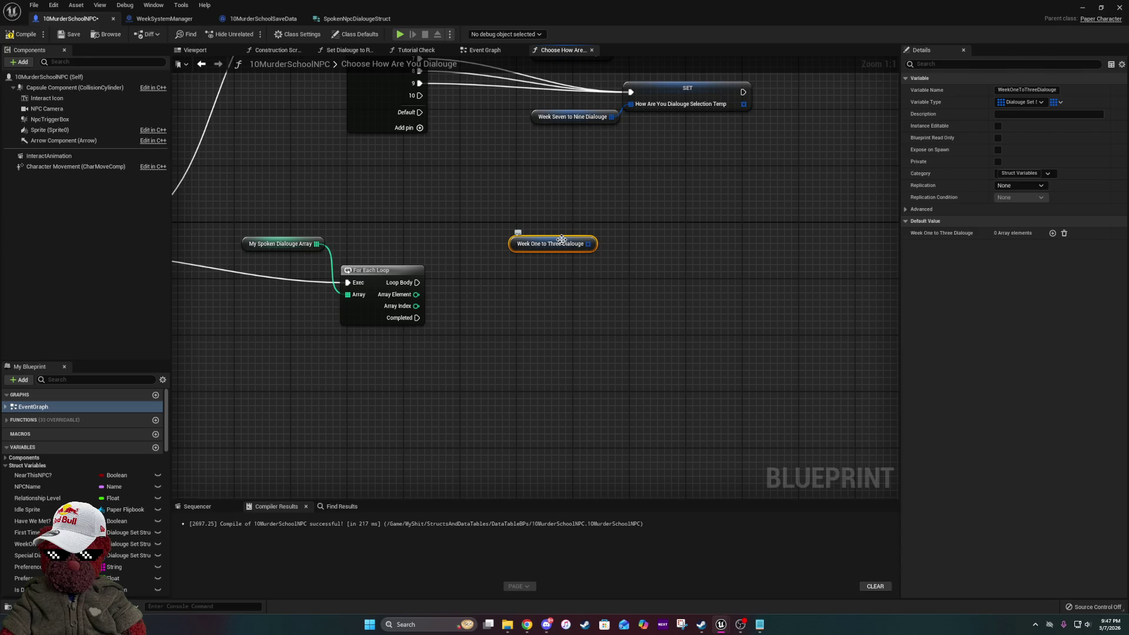
click(703, 99)
drag(1063, 89, 1078, 89)
key(BackSpace)
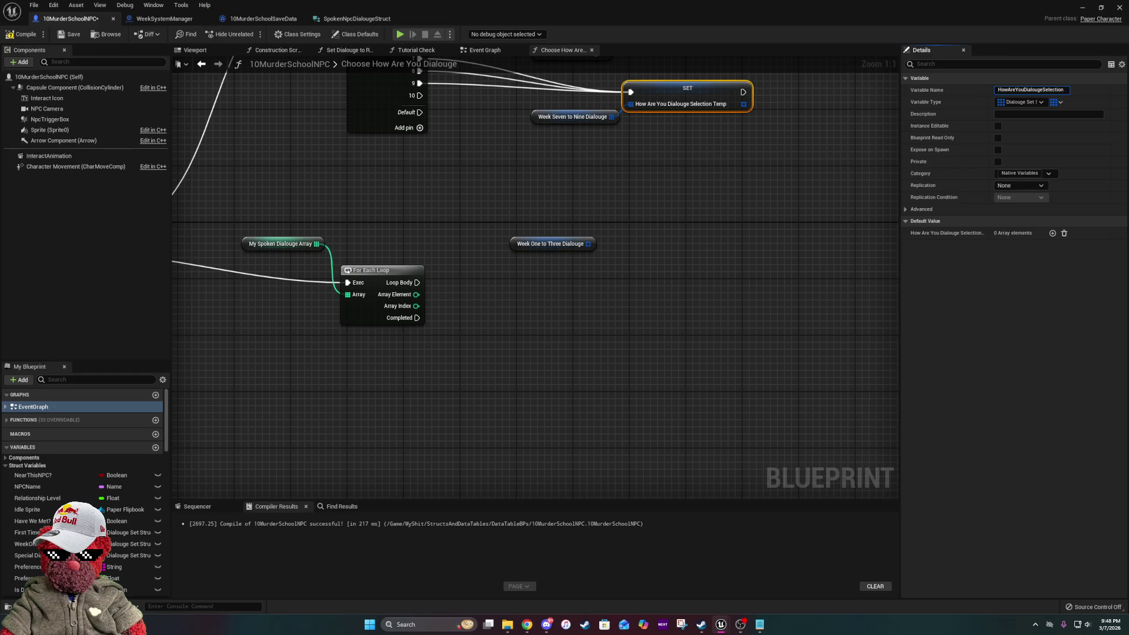
key(Return)
click(753, 226)
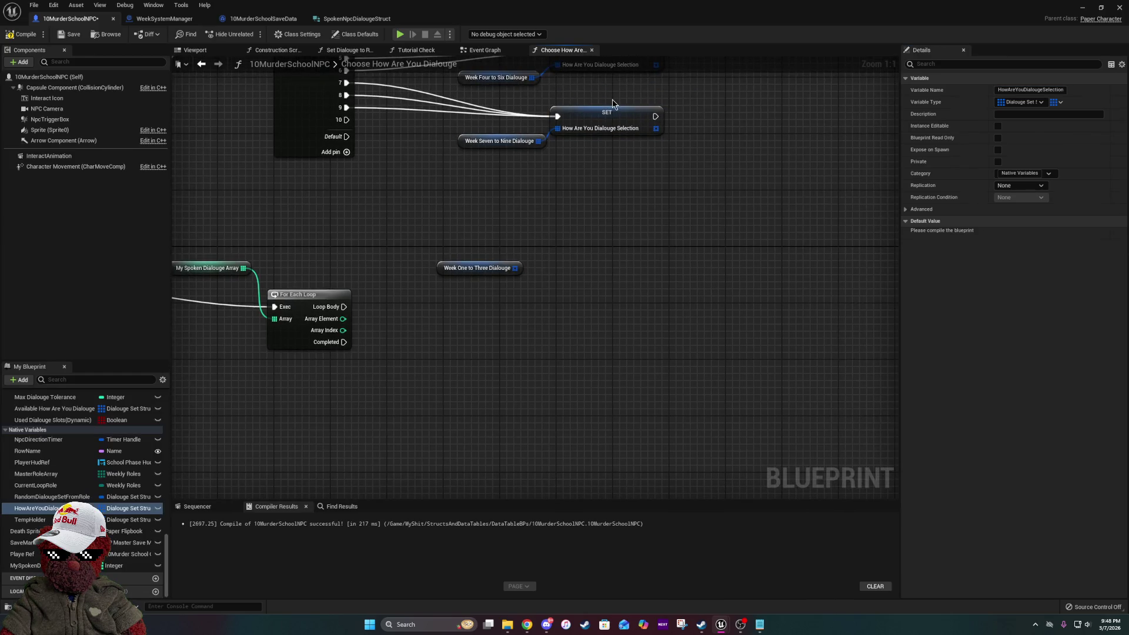
click(609, 127)
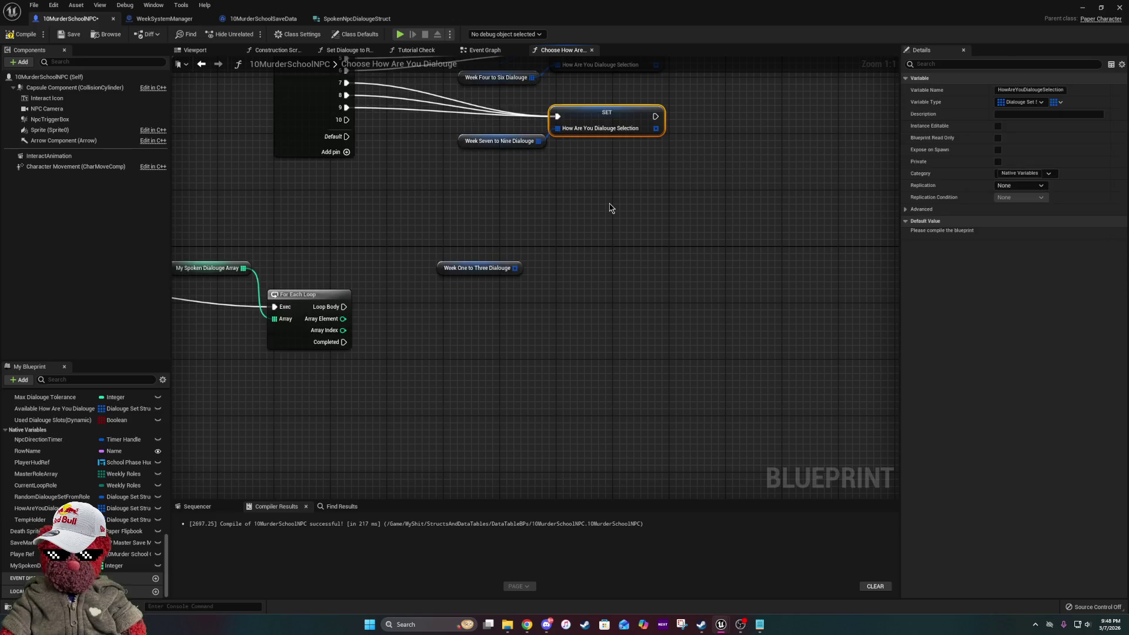
key(ctrl+z)
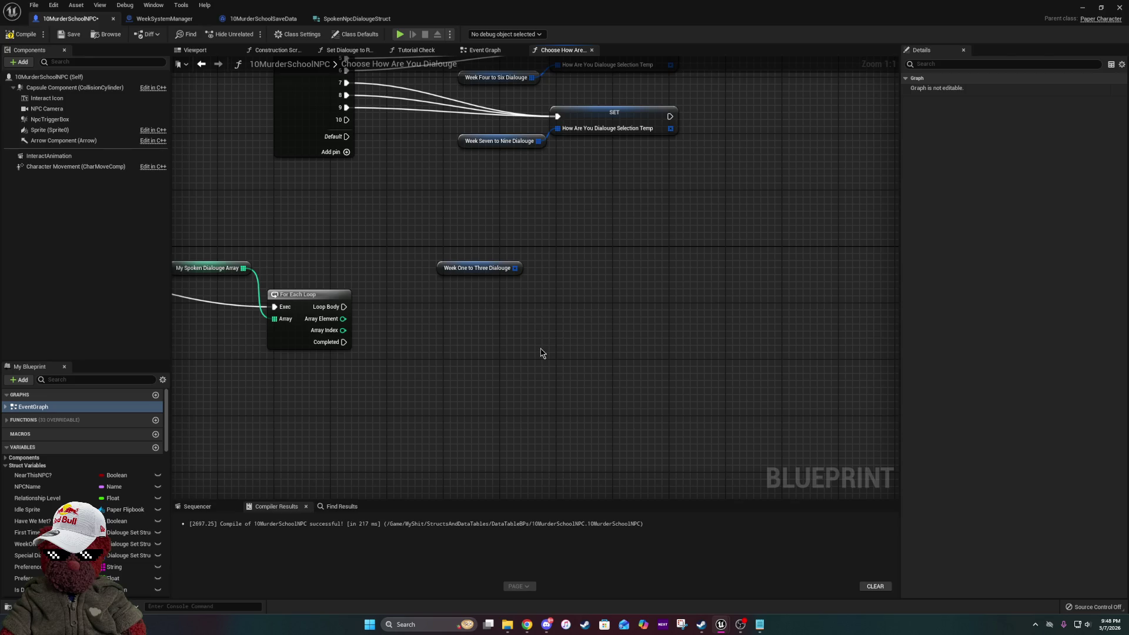
drag(542, 353, 551, 485)
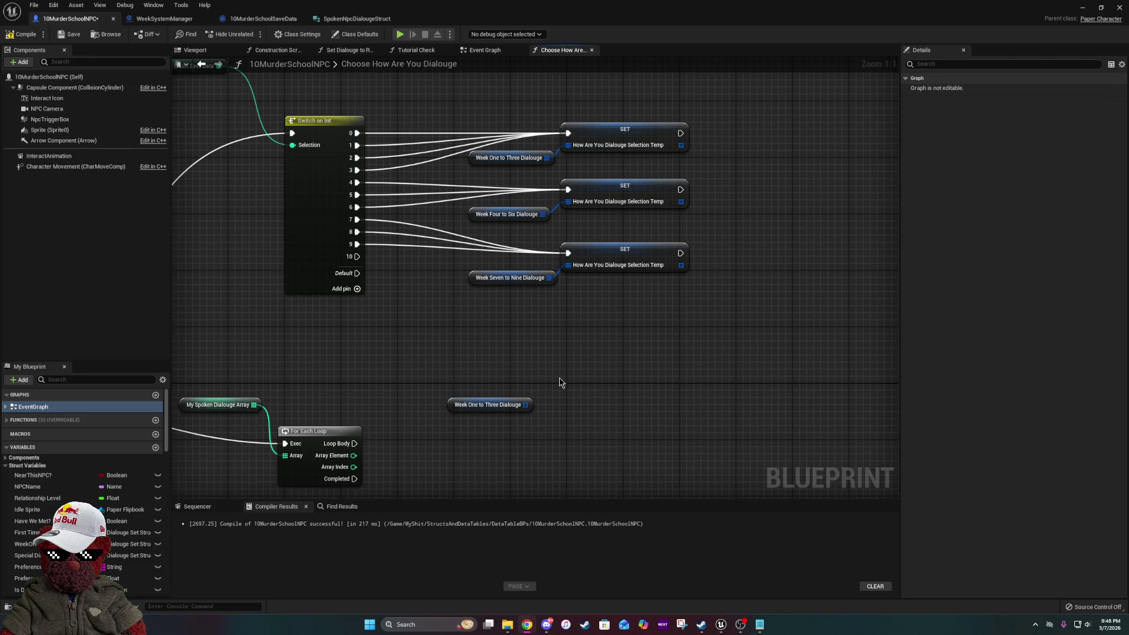
- Move the My Spoken Dialouge Array getter below the For Each Loop and delete the stray Week One to Three Dialouge copy
drag(525, 438, 621, 273)
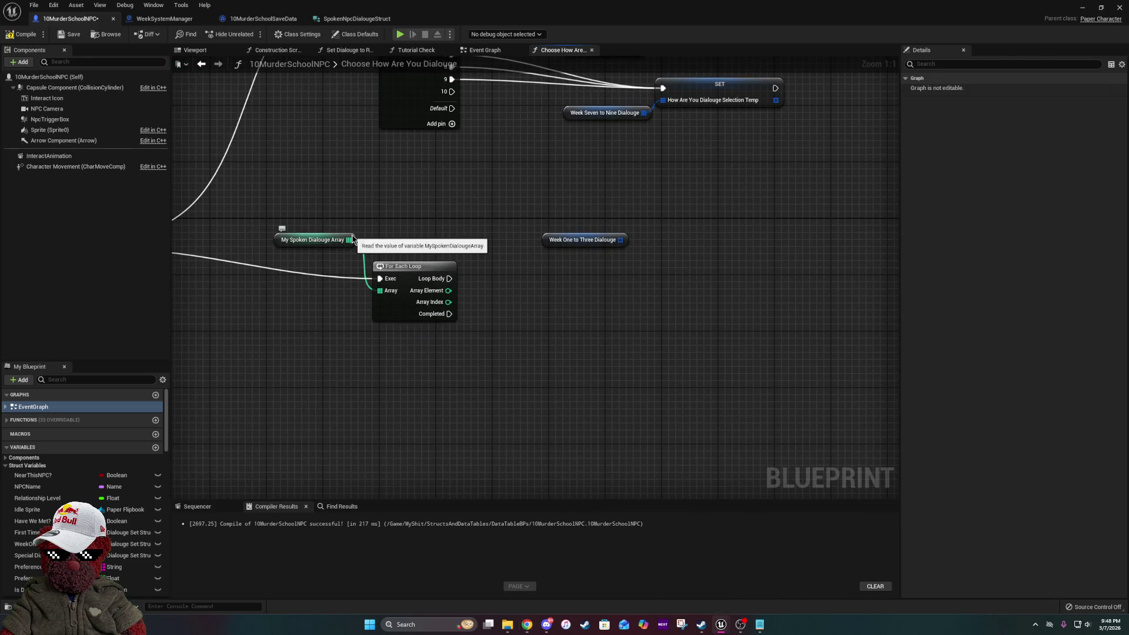
drag(352, 239, 353, 309)
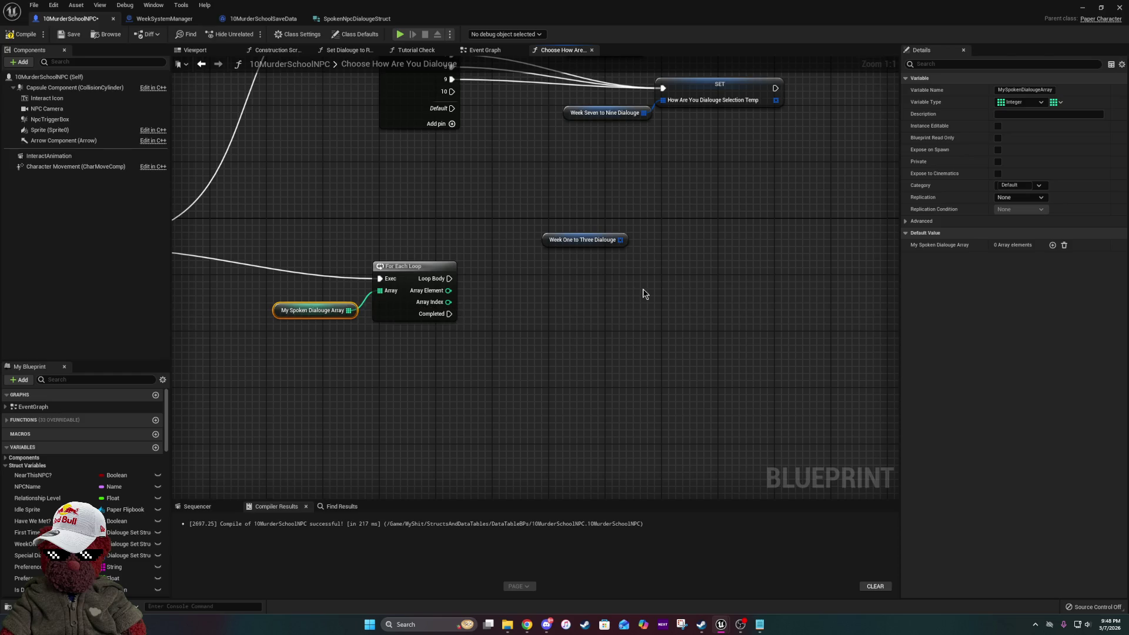
drag(645, 294, 567, 366)
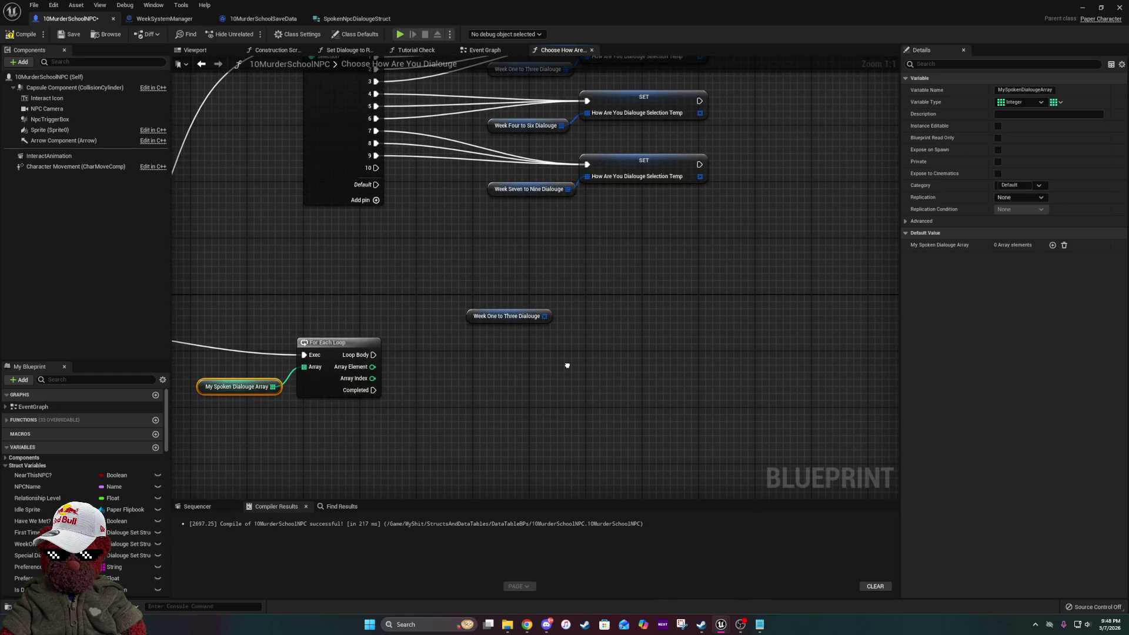
drag(567, 365, 530, 428)
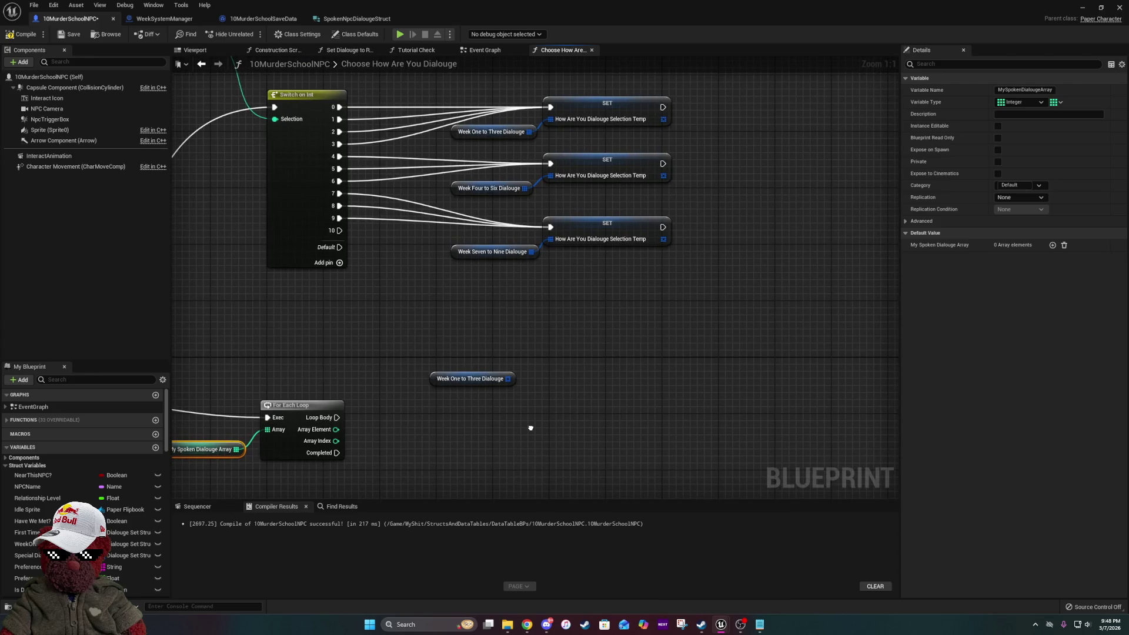
drag(530, 428, 653, 370)
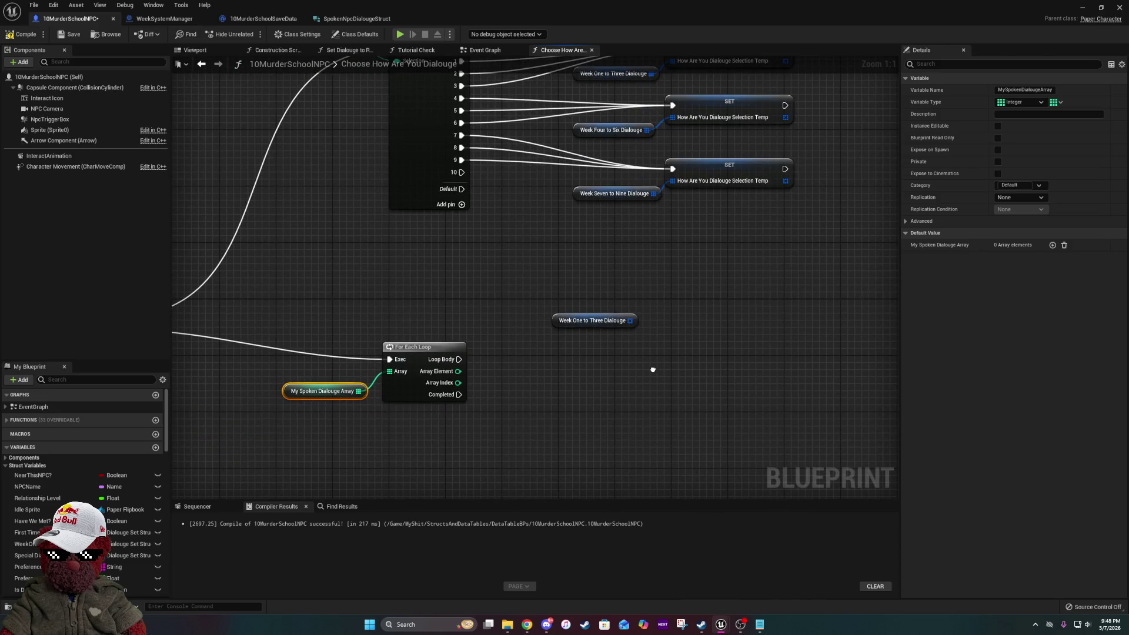
drag(652, 370, 555, 490)
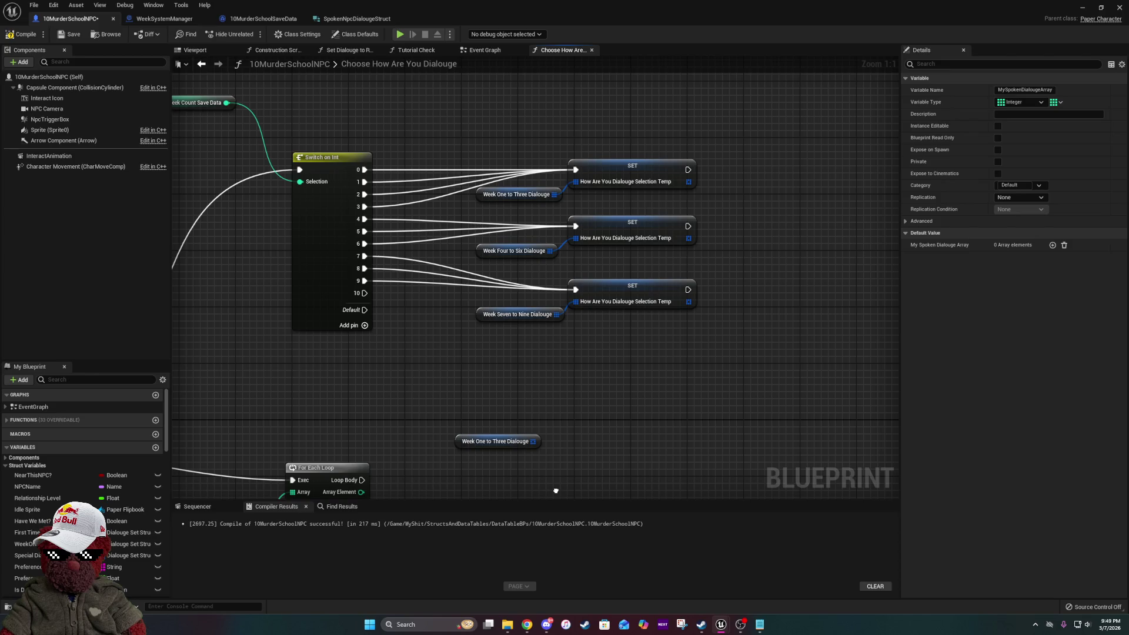
drag(641, 384, 428, 461)
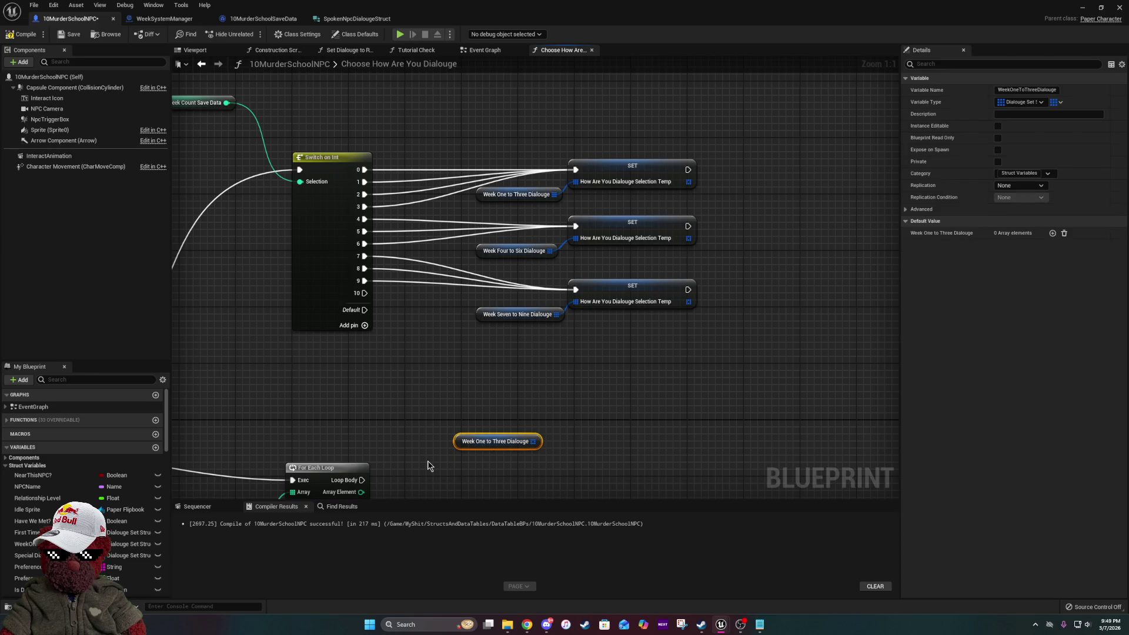
key(Delete)
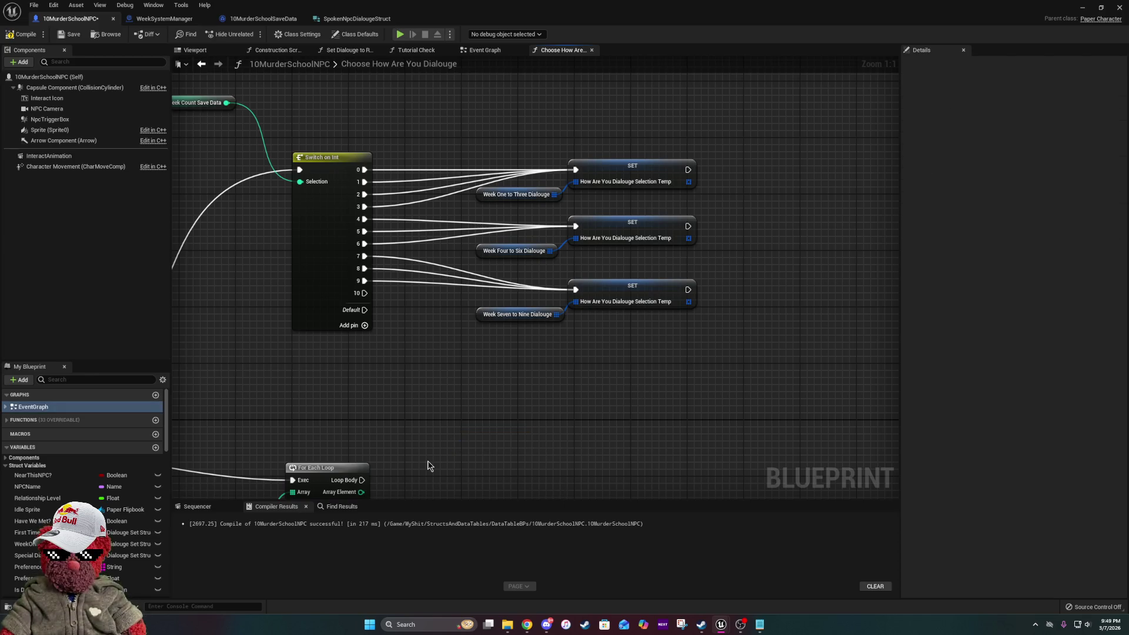
- Connect Switch on Int output 7 to the third SET node holding the week seven to nine dialogue
drag(358, 261, 460, 180)
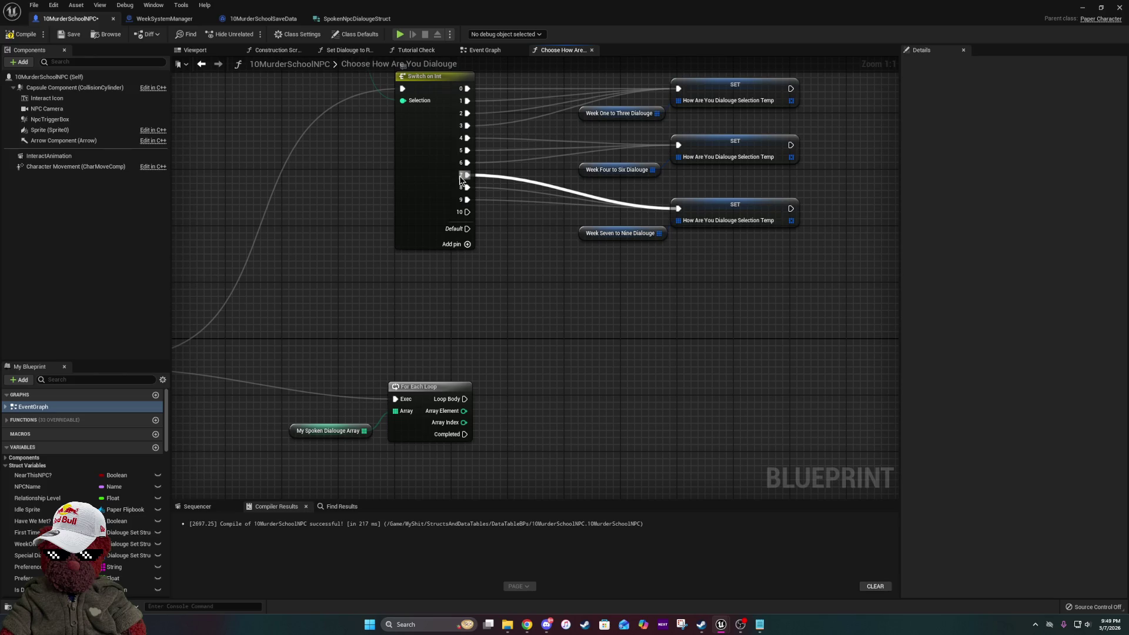
drag(462, 180, 465, 175)
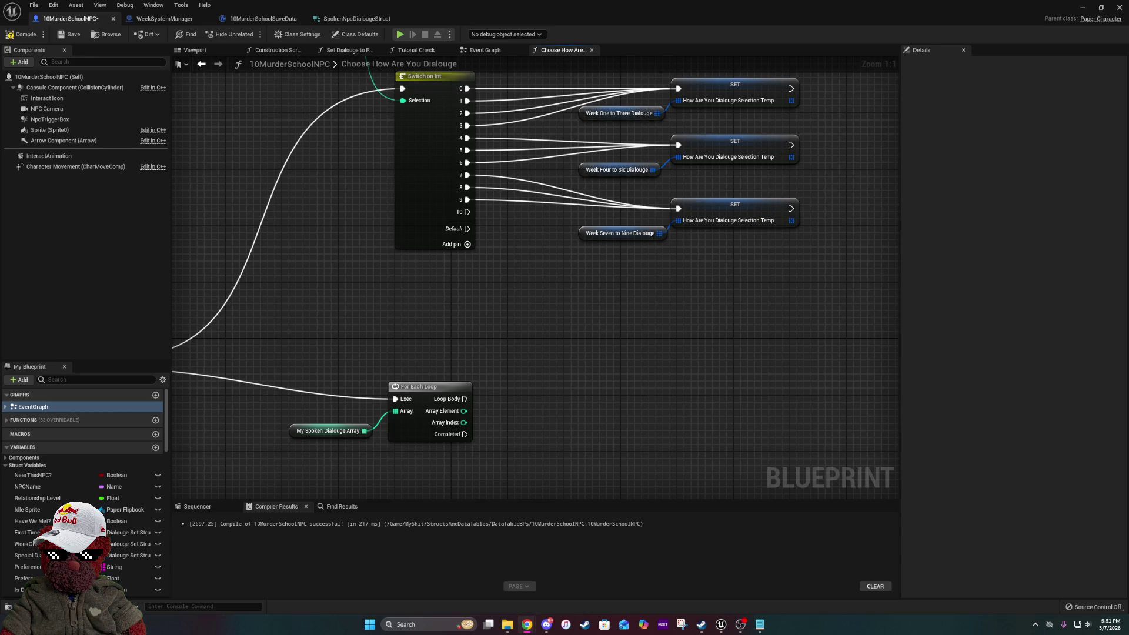
click(27, 34)
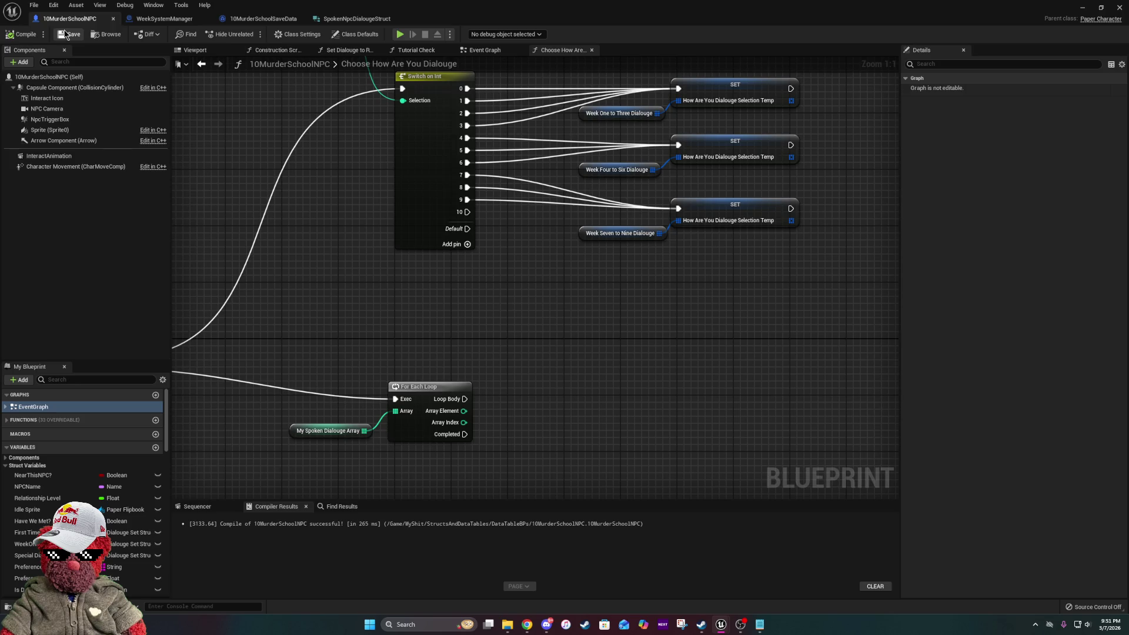
- Bring the Week Count Save Data node into view, then go to WeekSystemManager and back to the level editor
mouse_move(363, 268)
mouse_down()
mouse_move(377, 355)
mouse_move(401, 181)
mouse_up()
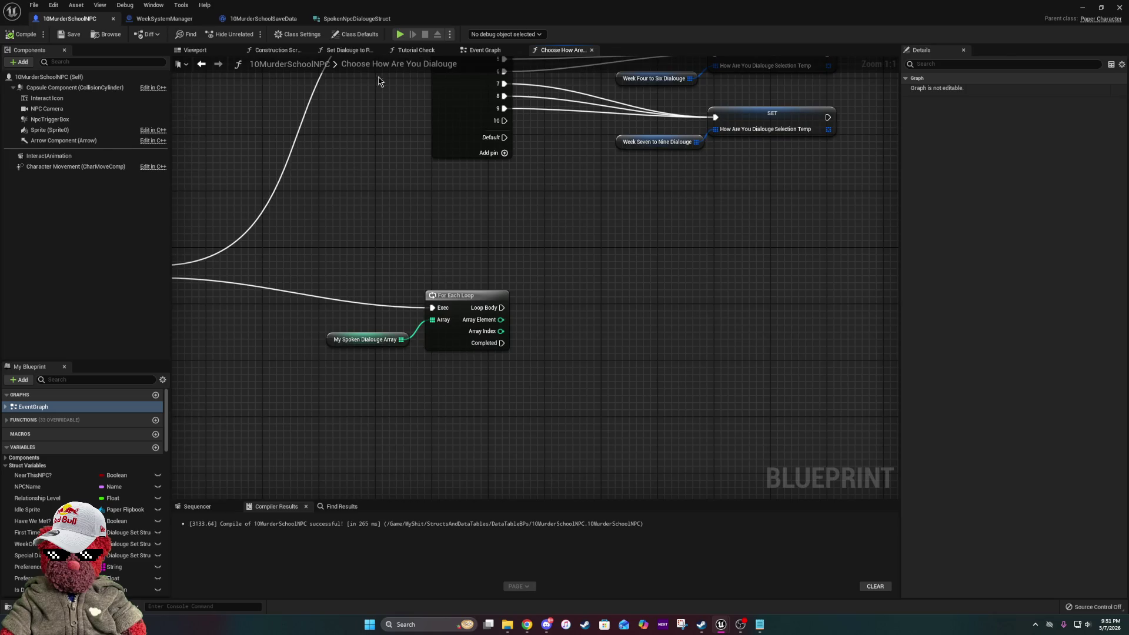
click(171, 19)
key(alt+Tab)
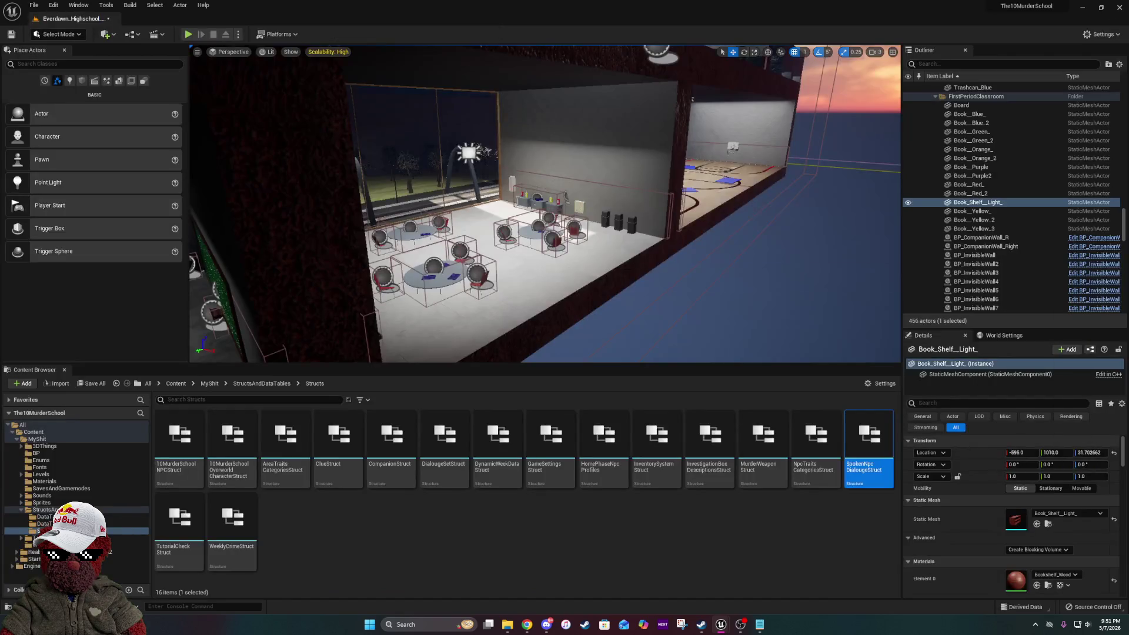
- Locate ClueDataTable in StructsAndDataTables > DataTables and view it full screen
click(275, 384)
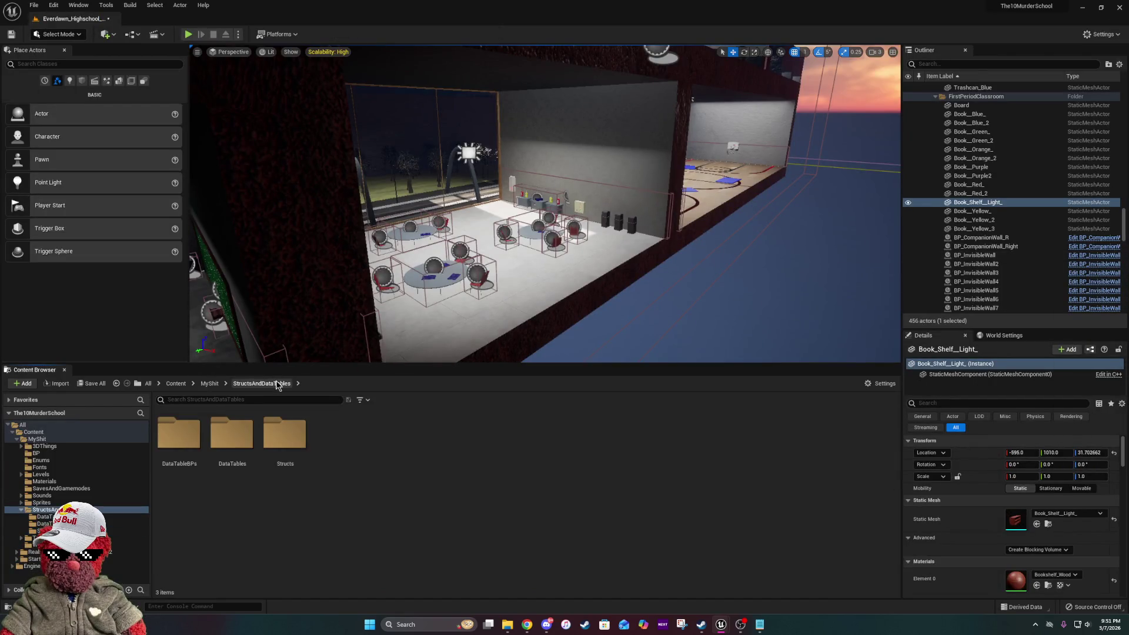
double_click(233, 453)
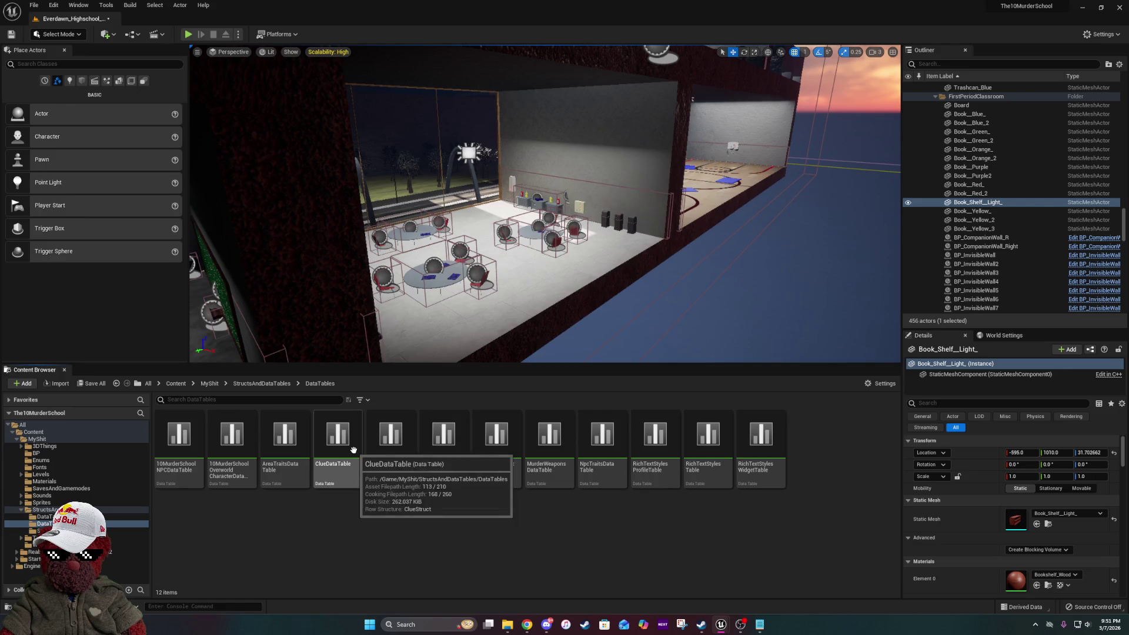
click(341, 470)
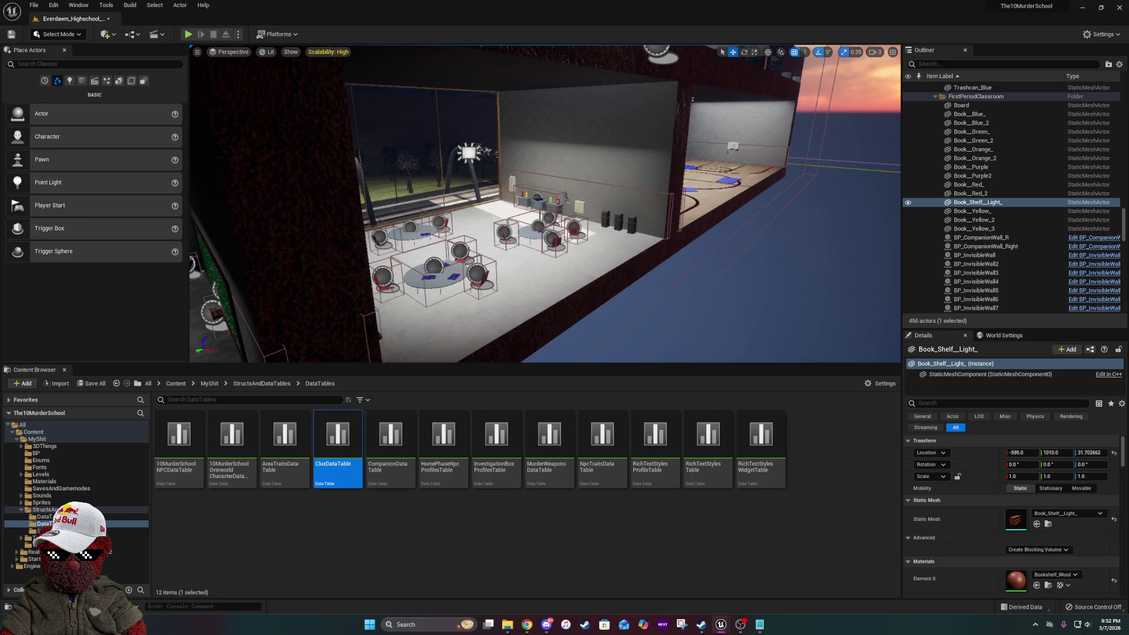
click(680, 262)
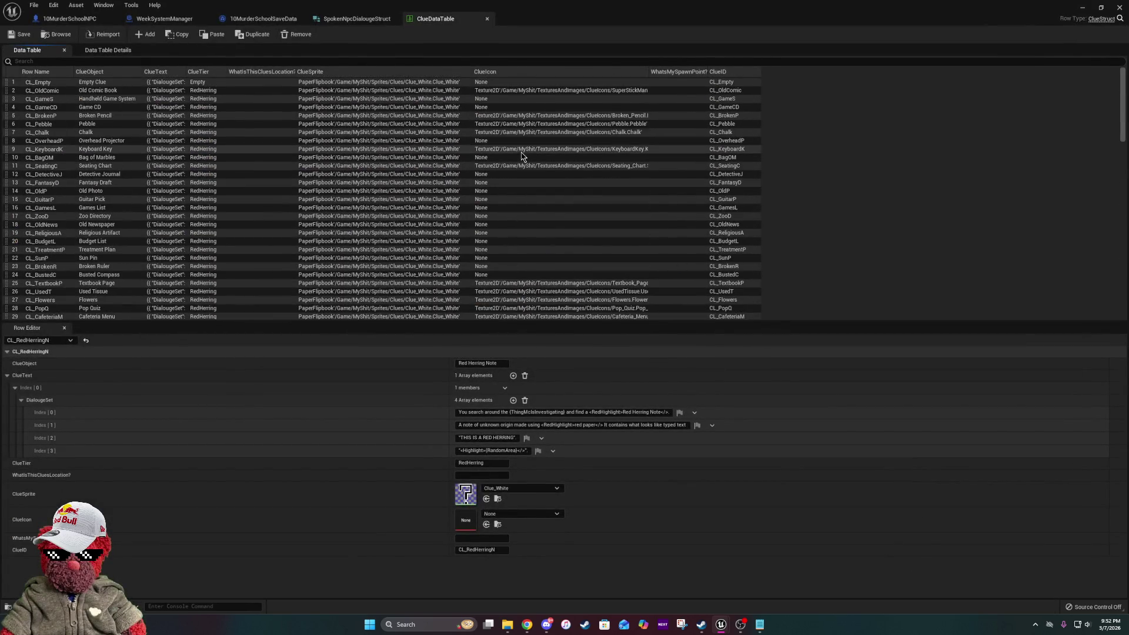
click(533, 169)
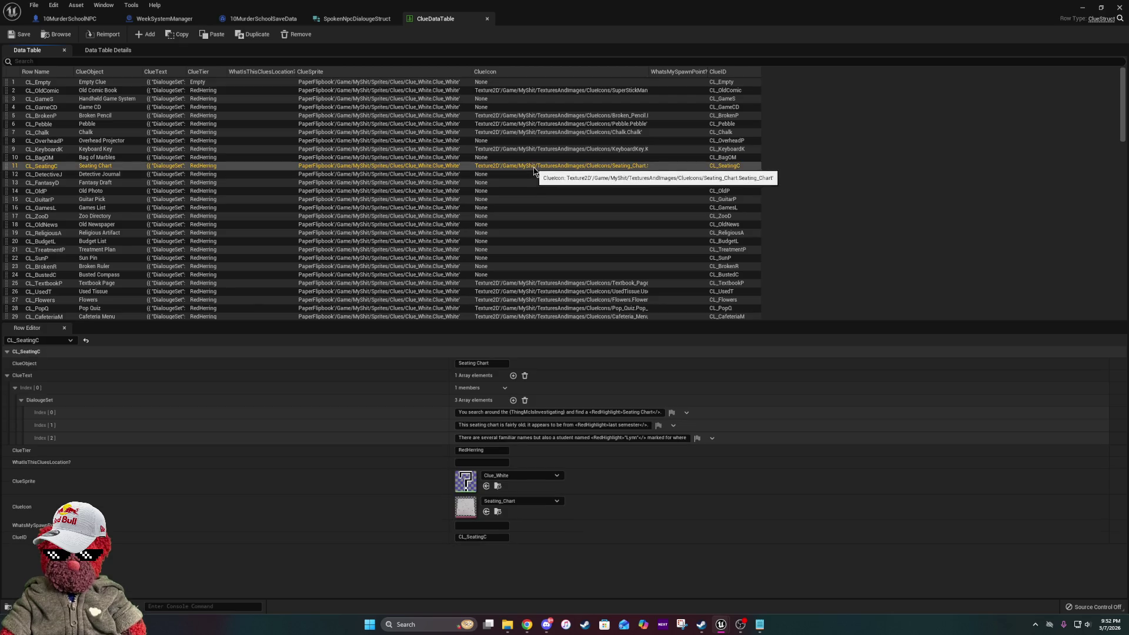
scroll(504, 159, down, 20)
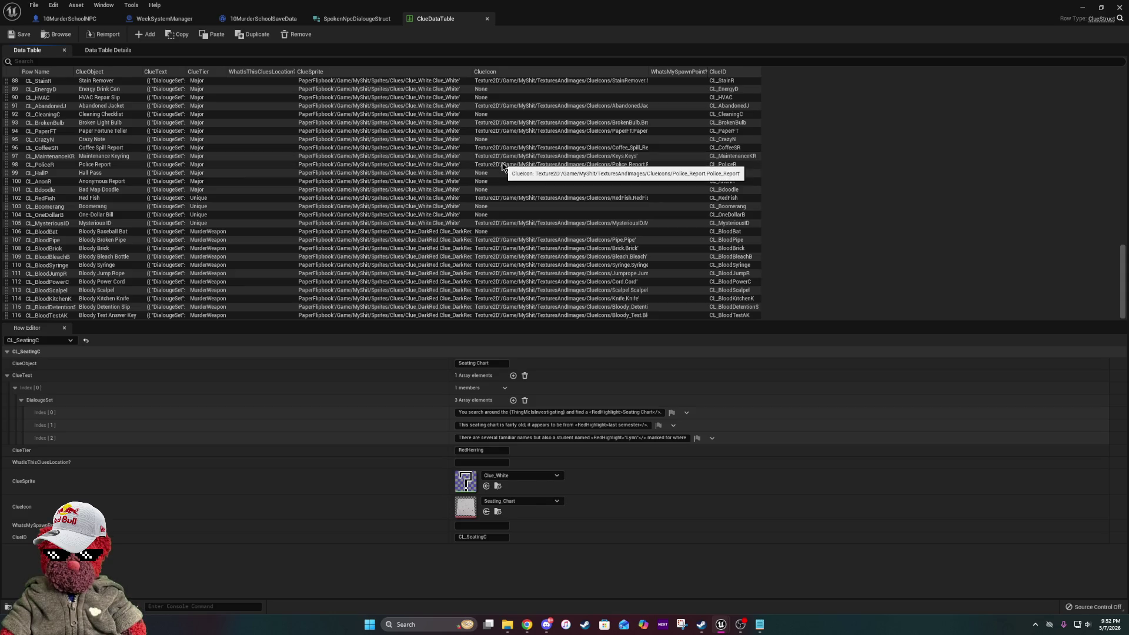
scroll(505, 171, up, 15)
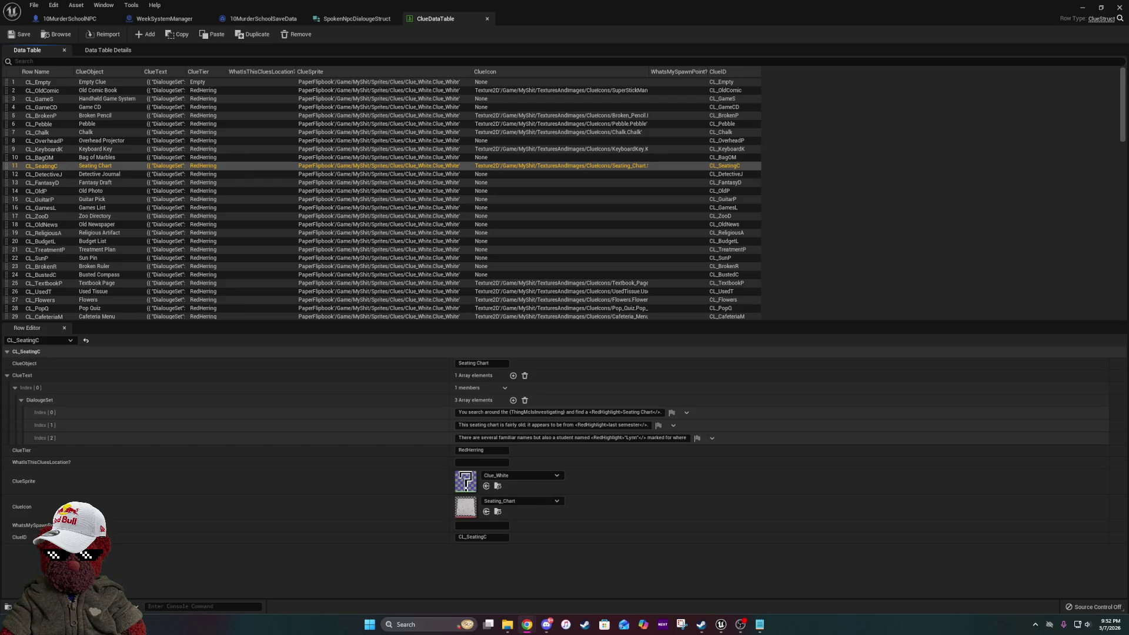
scroll(502, 252, down, 3)
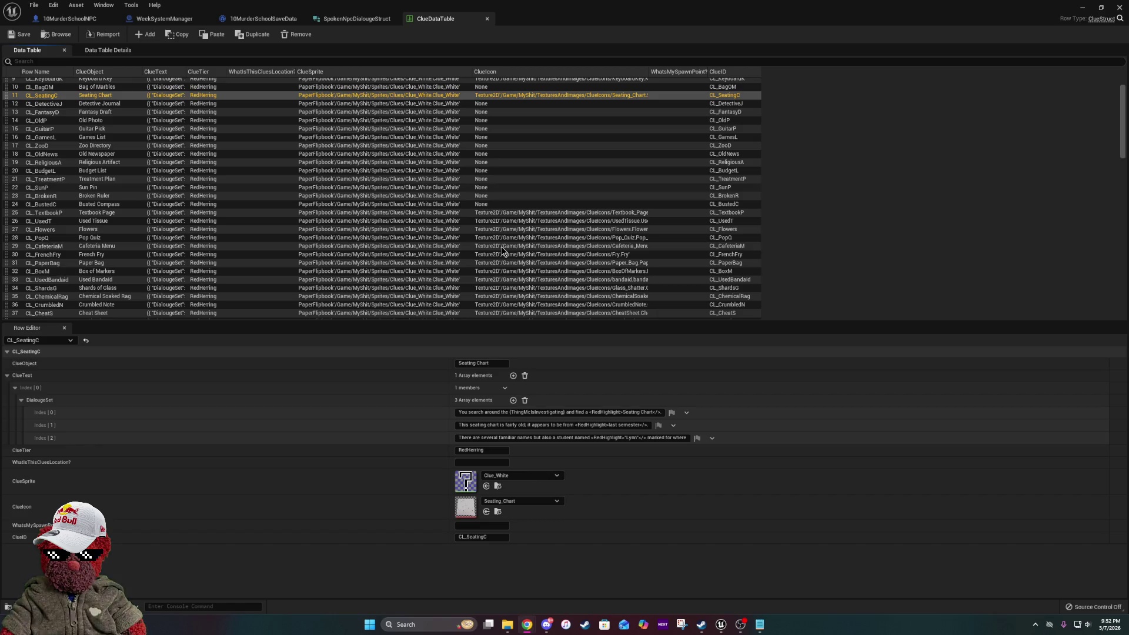
scroll(502, 252, down, 20)
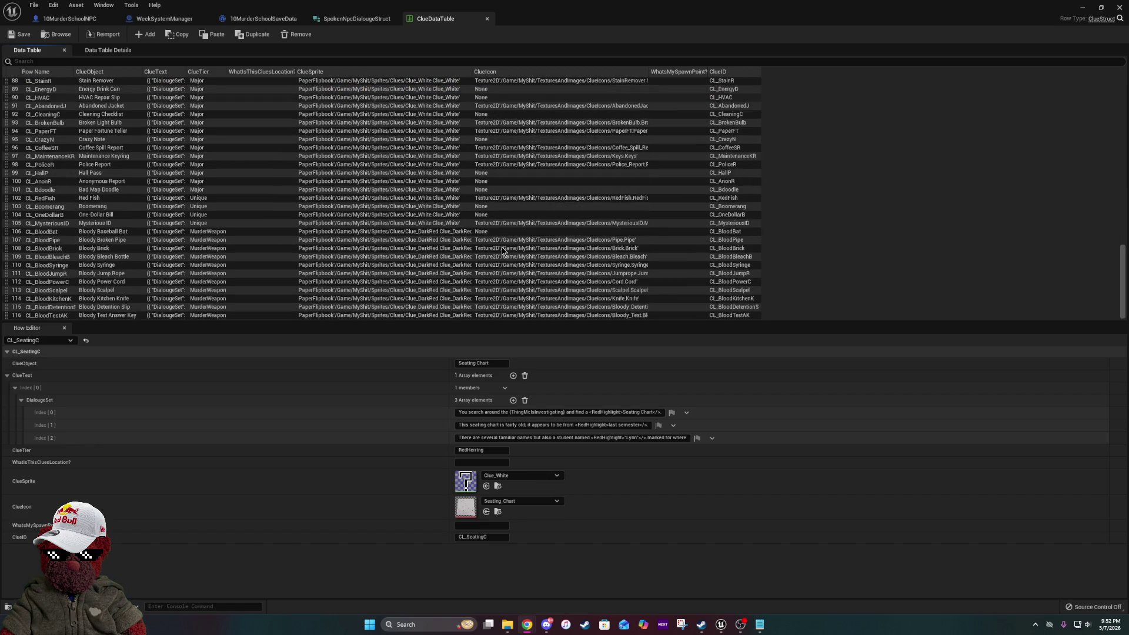
scroll(502, 252, up, 20)
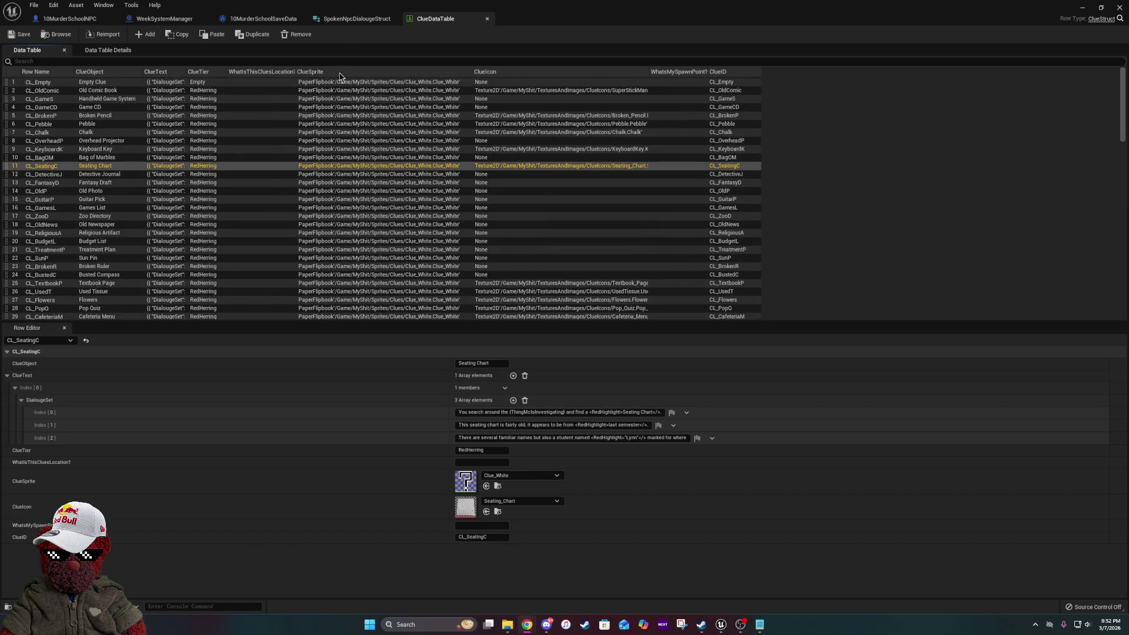
key(alt+Tab)
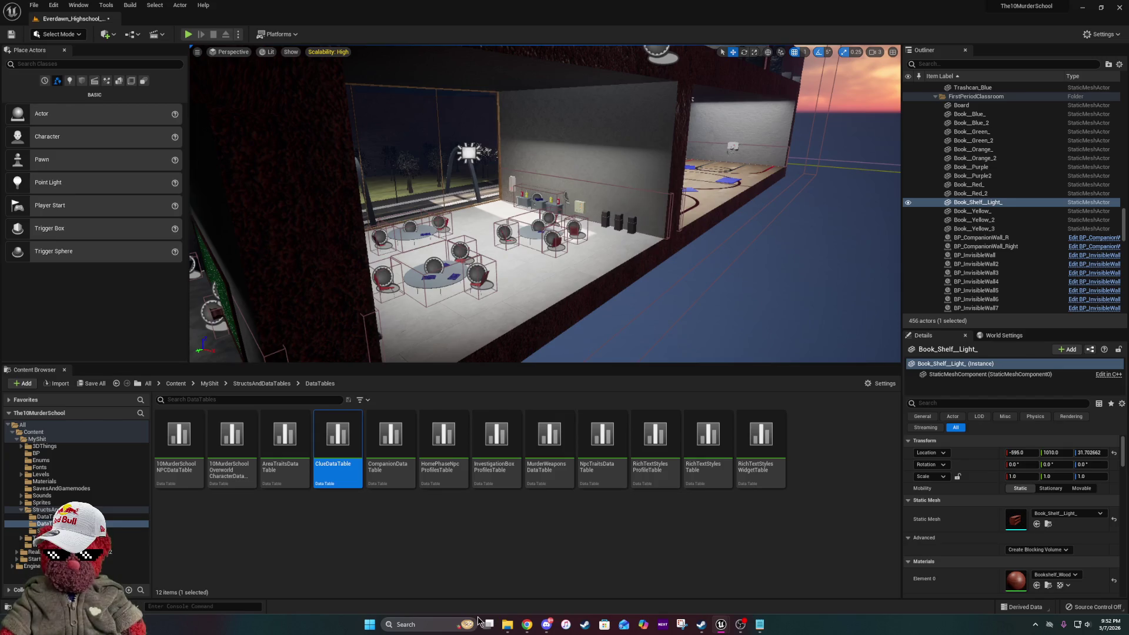
- Deselect ClueDataTable and turn the viewport camera toward the neighbouring classroom with the green chalkboard
click(410, 537)
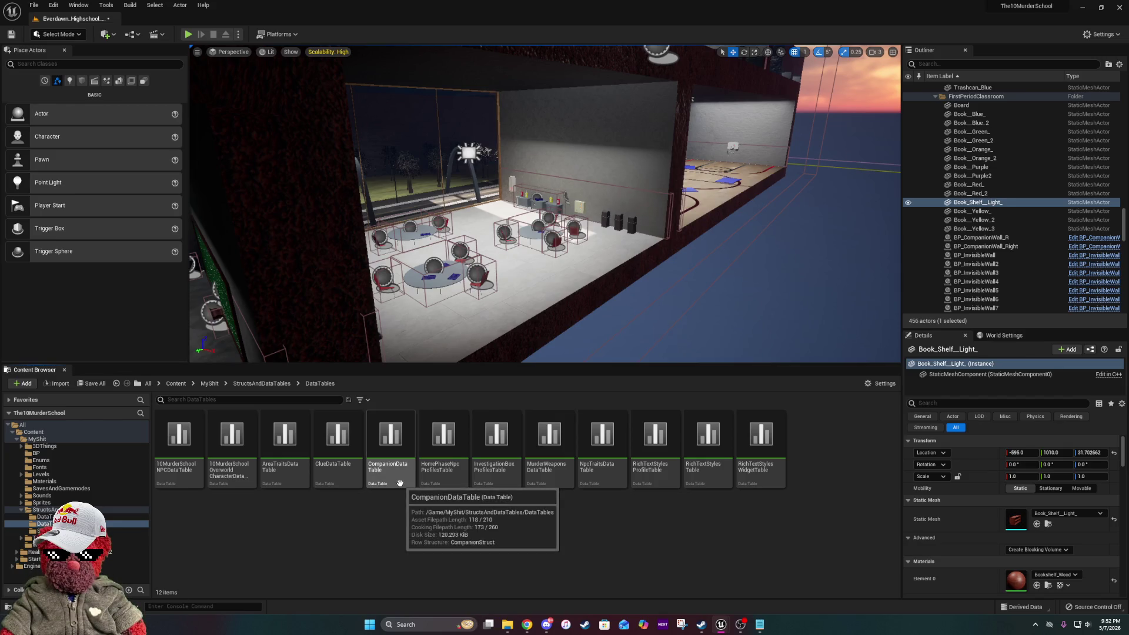
drag(529, 206, 440, 224)
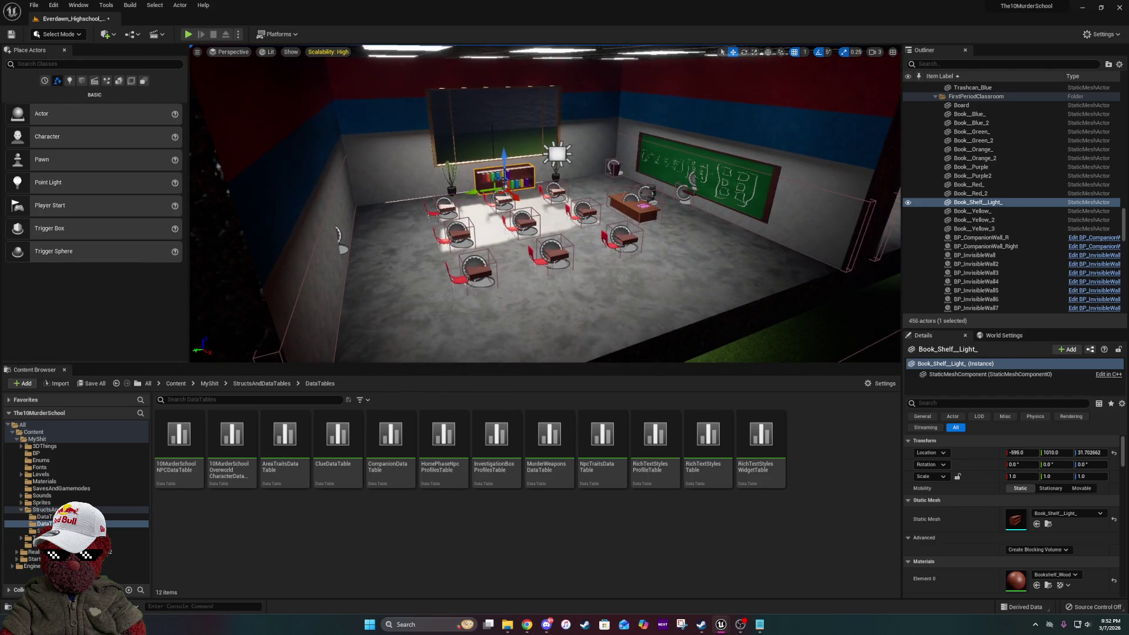